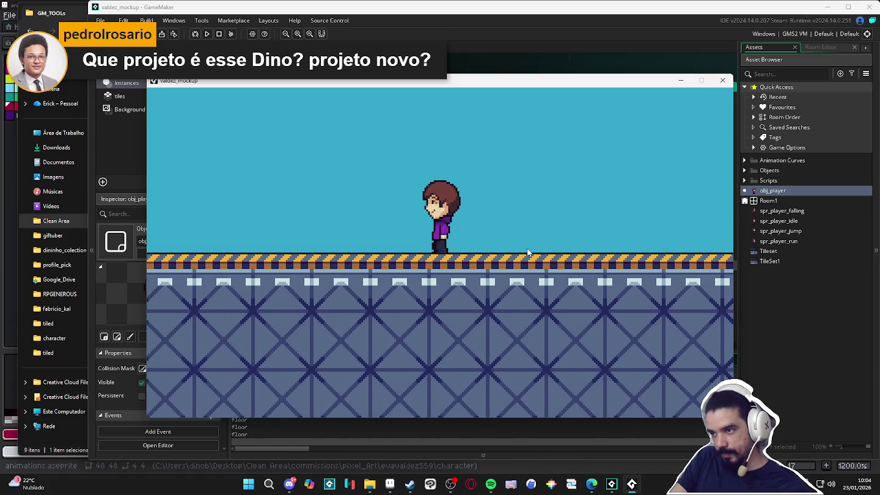
pyautogui.press('space')
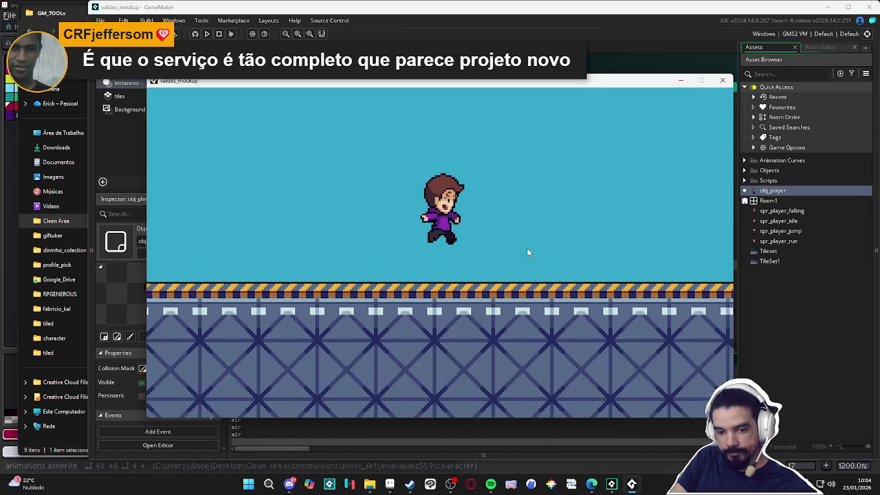
# Test-play the player's jumping and running, then close the game test and the player's code editor
pyautogui.press('Left')
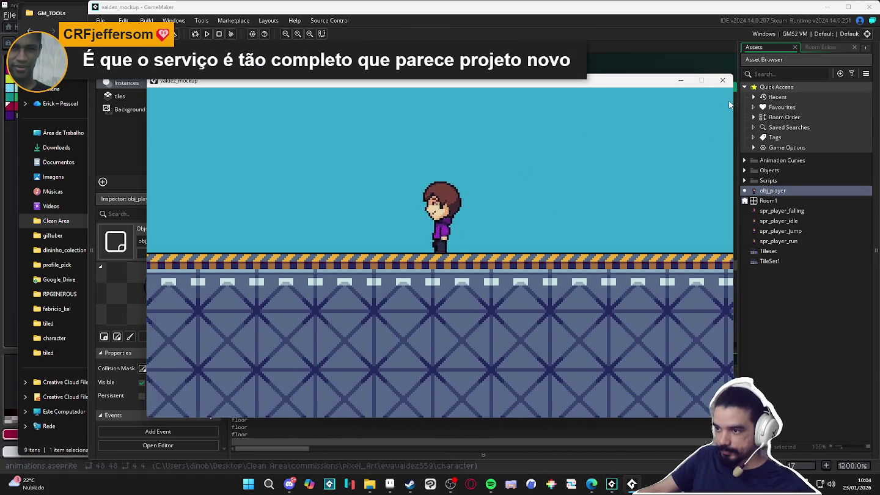
pyautogui.press('Right')
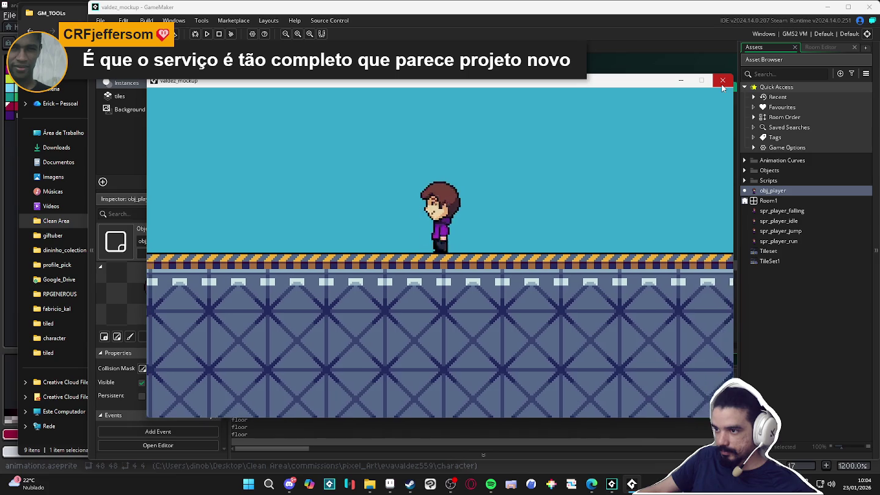
pyautogui.press('Left')
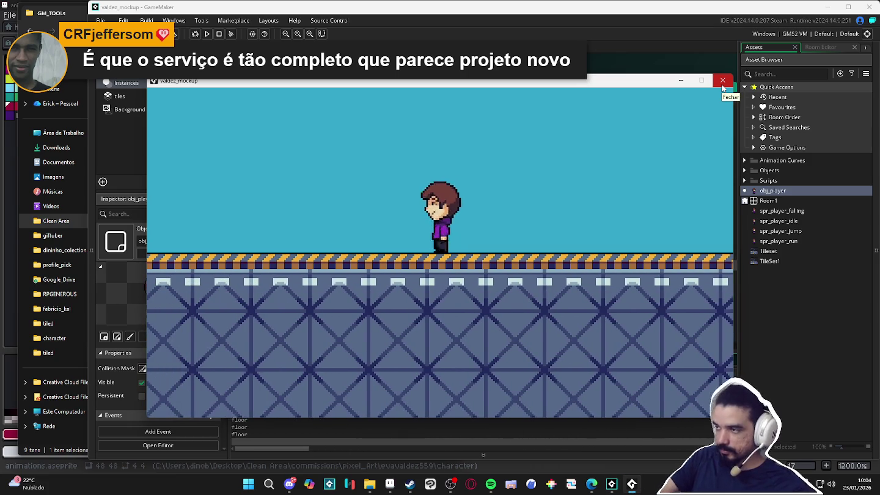
pyautogui.click(723, 82)
pyautogui.hotkey('ctrl', 'w')
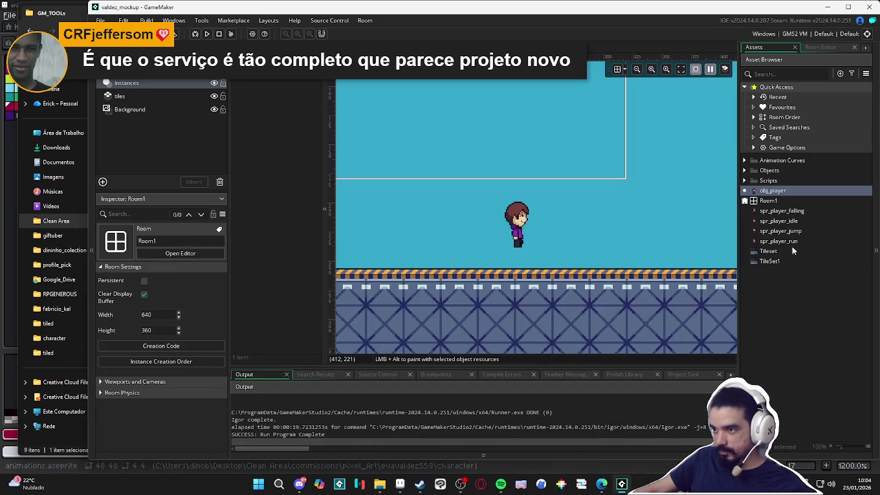
# Select Room1's tiles layer and pick the box tile from the TileSet1 palette
pyautogui.click(791, 261)
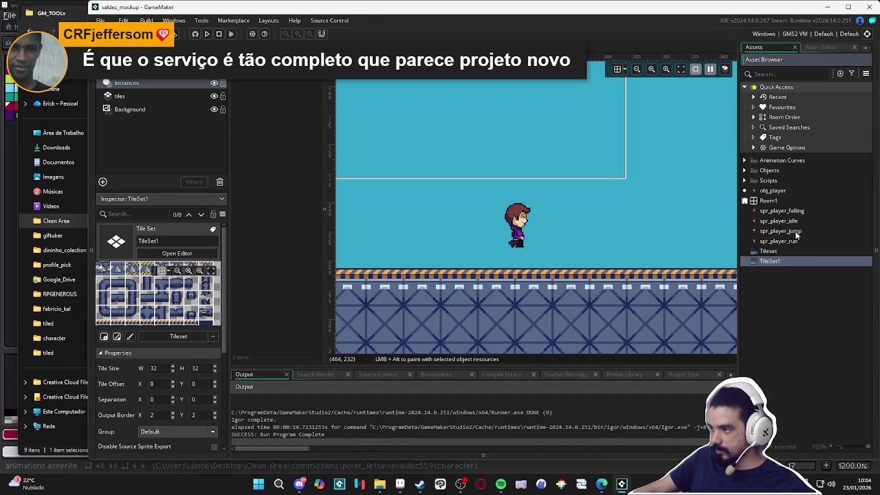
pyautogui.click(177, 96)
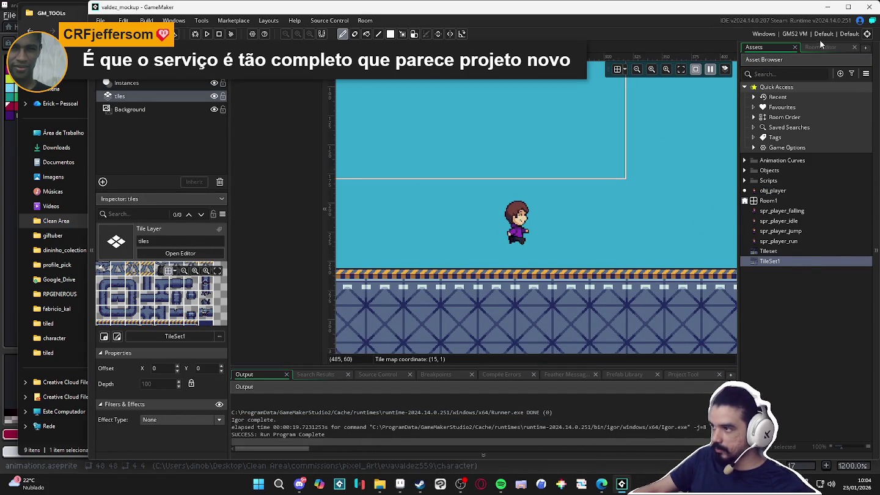
pyautogui.click(823, 46)
pyautogui.scroll(2, 794, 212)
pyautogui.scroll(3, 811, 221)
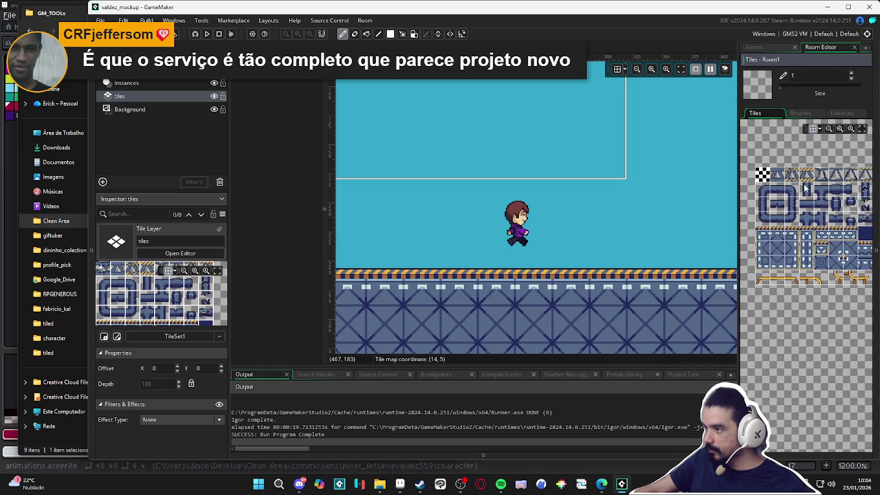
pyautogui.hscroll(2, 800, 186)
pyautogui.hscroll(-1, 798, 189)
pyautogui.scroll(-1, 811, 195)
pyautogui.click(814, 245)
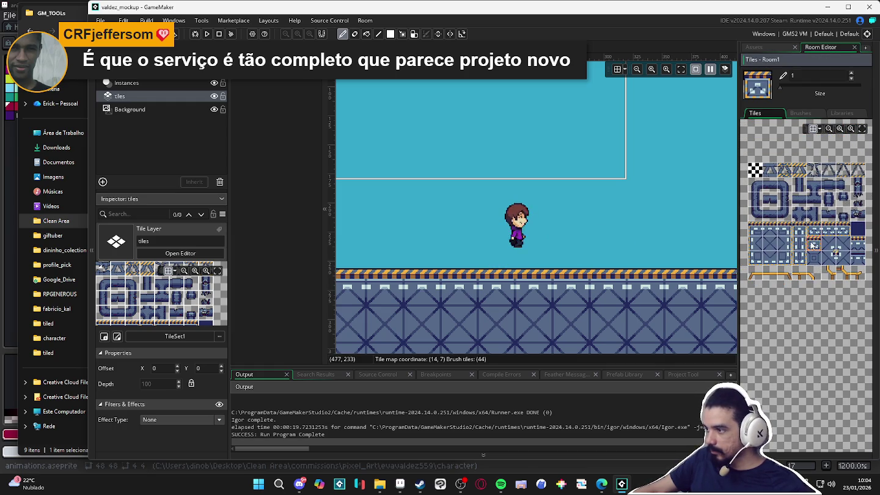
# Paint box tiles into a two-tier stack right of the player and run the game with F5
pyautogui.click(608, 250)
pyautogui.hscroll(2, 607, 245)
pyautogui.scroll(1, 608, 245)
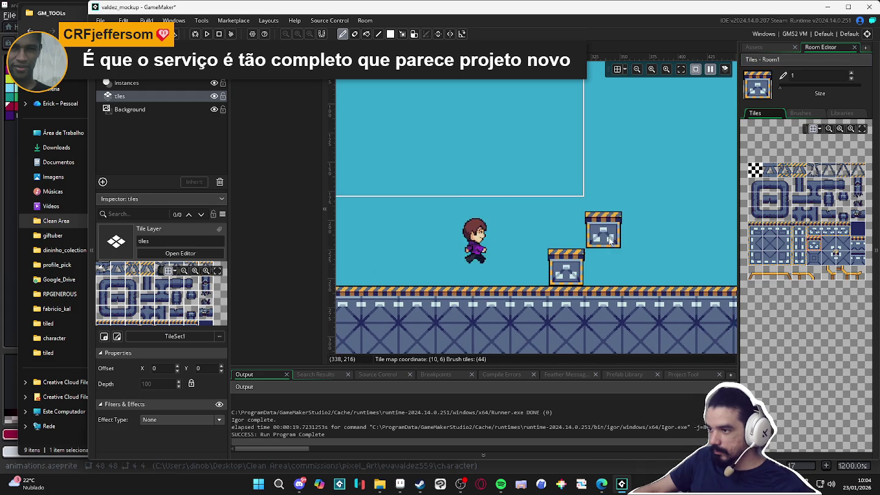
pyautogui.click(611, 269)
pyautogui.click(612, 236)
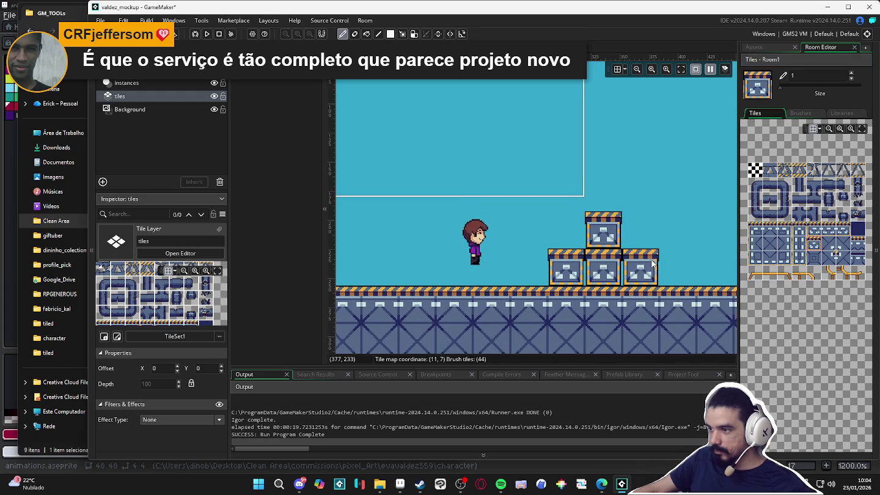
pyautogui.click(670, 260)
pyautogui.hscroll(1, 612, 269)
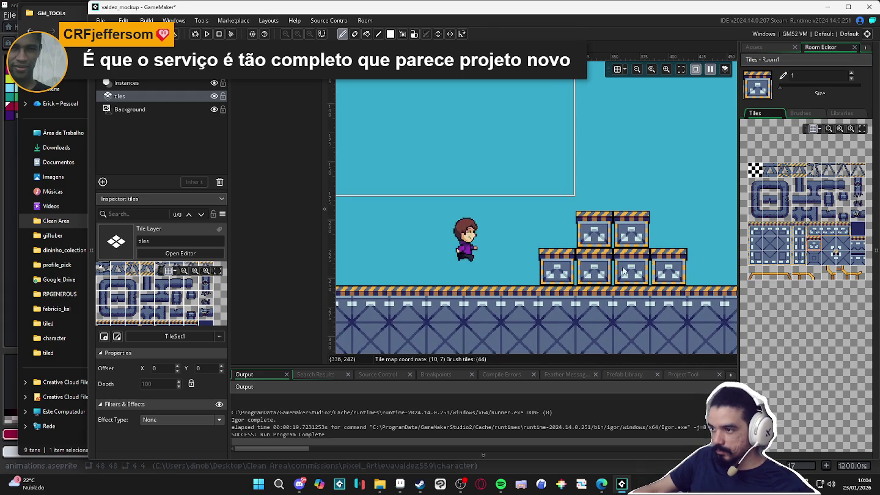
pyautogui.hscroll(2, 573, 324)
pyautogui.scroll(1, 573, 325)
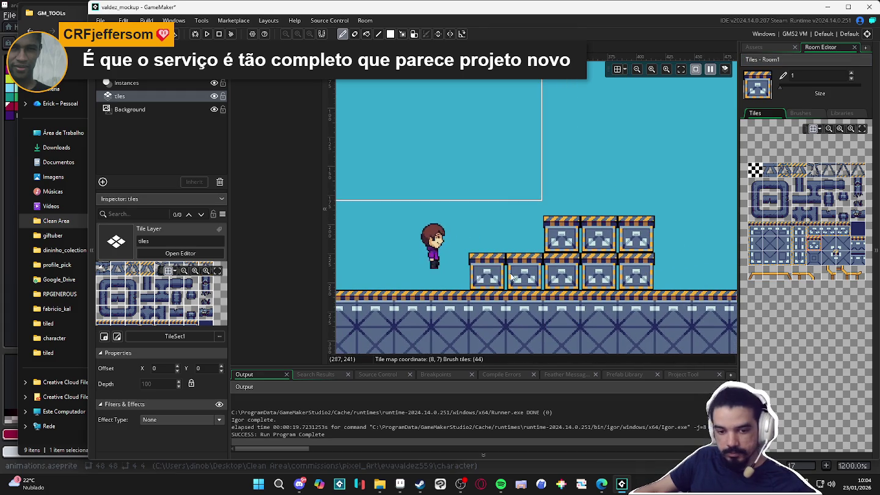
pyautogui.press('F5')
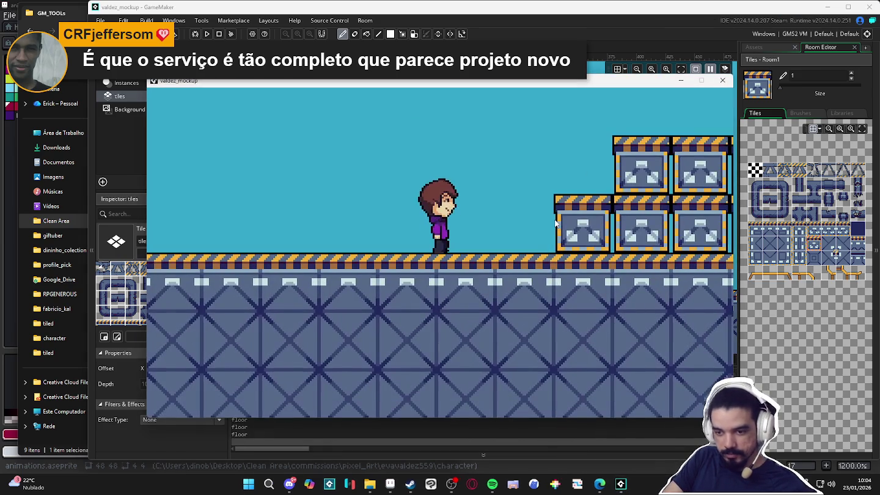
# Test-play the game, jumping the player onto the lower and upper box tiers
pyautogui.press('Right')
pyautogui.press('space')
pyautogui.press('Left')
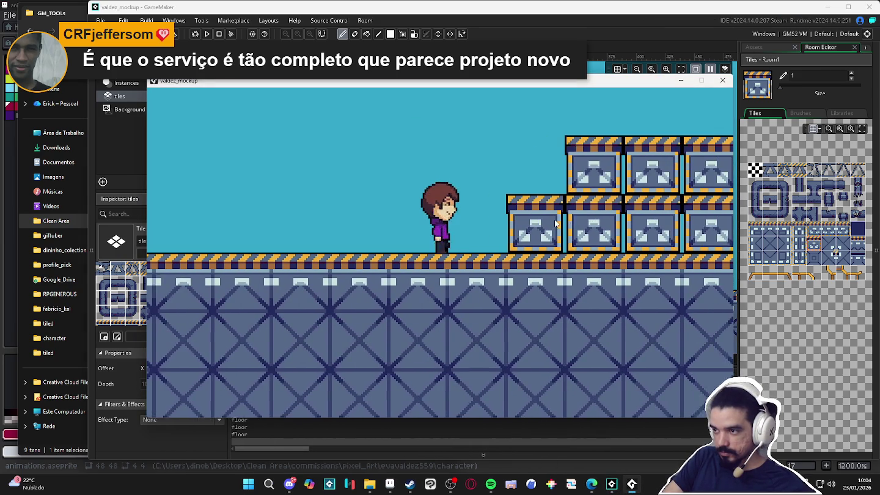
pyautogui.press('Right')
pyautogui.press('Left')
pyautogui.press('Right')
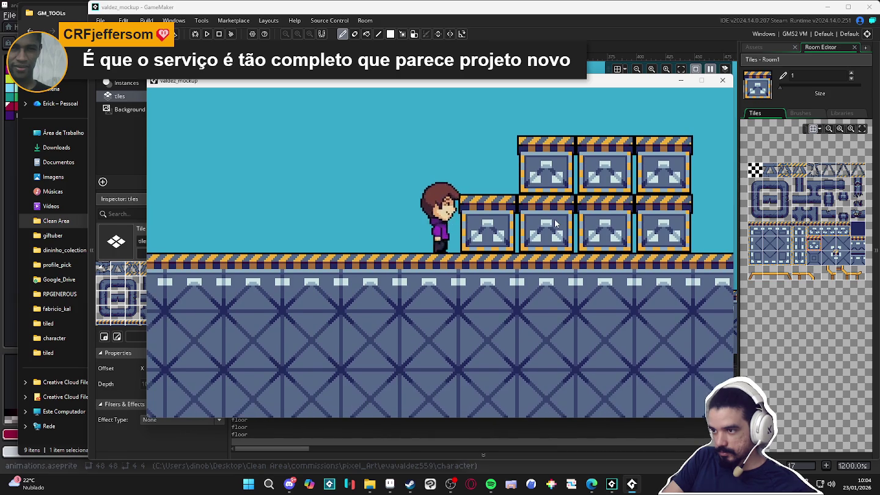
pyautogui.press('Left')
pyautogui.press('space')
pyautogui.press('Right')
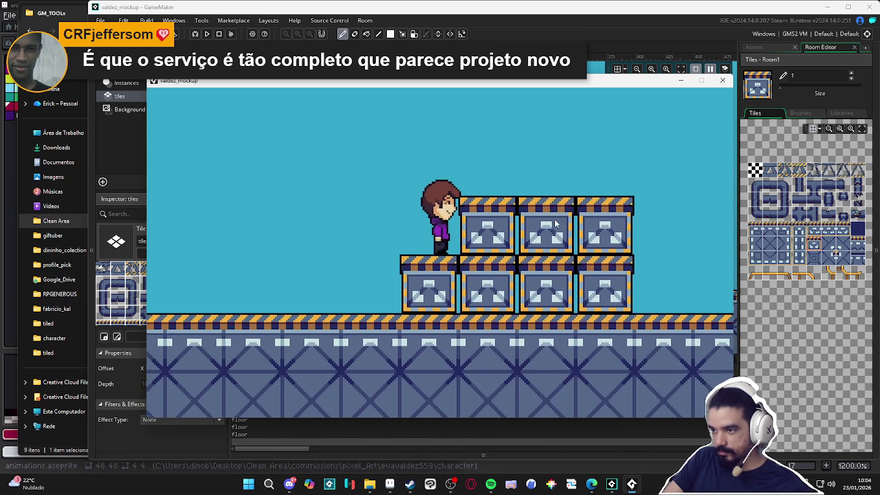
pyautogui.press('space')
pyautogui.press('Right')
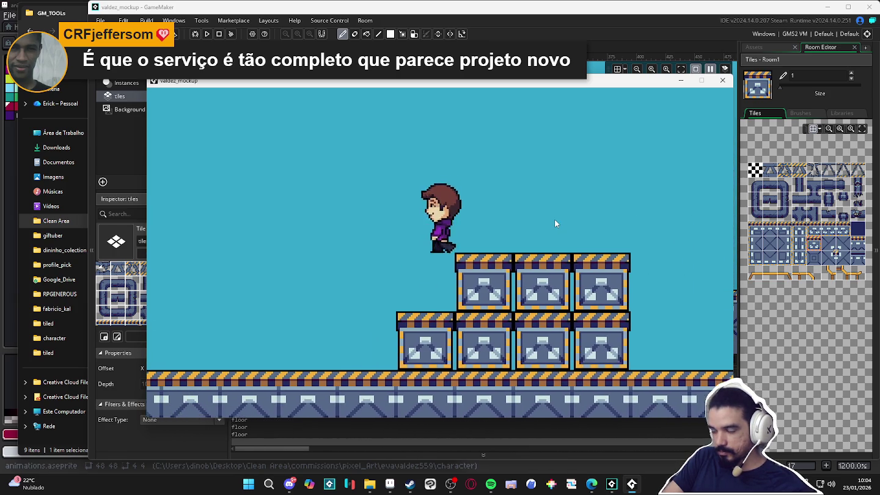
pyautogui.press('space')
pyautogui.press('Right')
pyautogui.press('space')
pyautogui.press('Left')
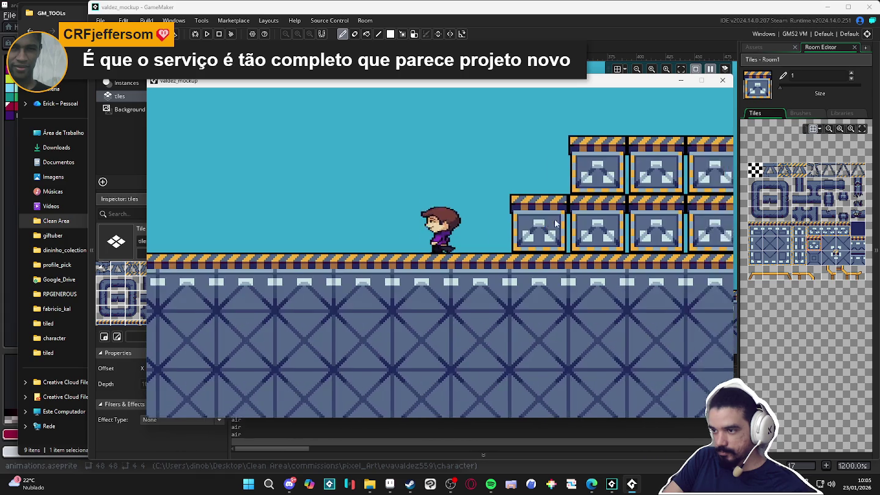
pyautogui.press('Right')
pyautogui.press('Right')
pyautogui.press('Left')
pyautogui.press('space')
pyautogui.press('Right')
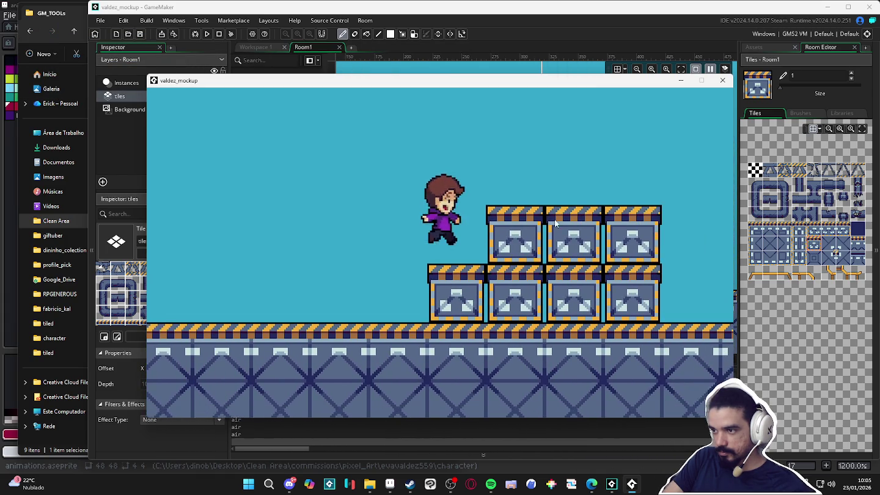
pyautogui.press('space')
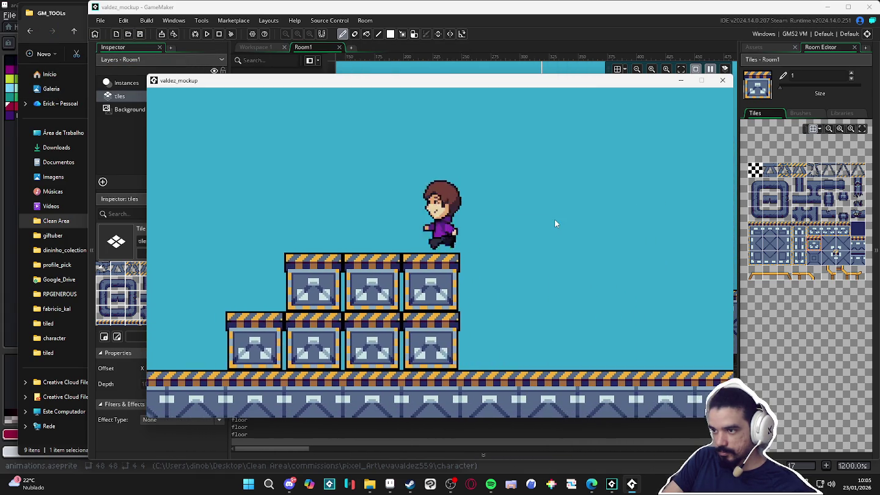
pyautogui.press('Left')
pyautogui.press('space')
# Keep test-playing, jumping on and off the boxes and running across the floor
pyautogui.press('Right')
pyautogui.press('space')
pyautogui.press('Left')
pyautogui.press('Right')
pyautogui.press('Left')
pyautogui.press('space')
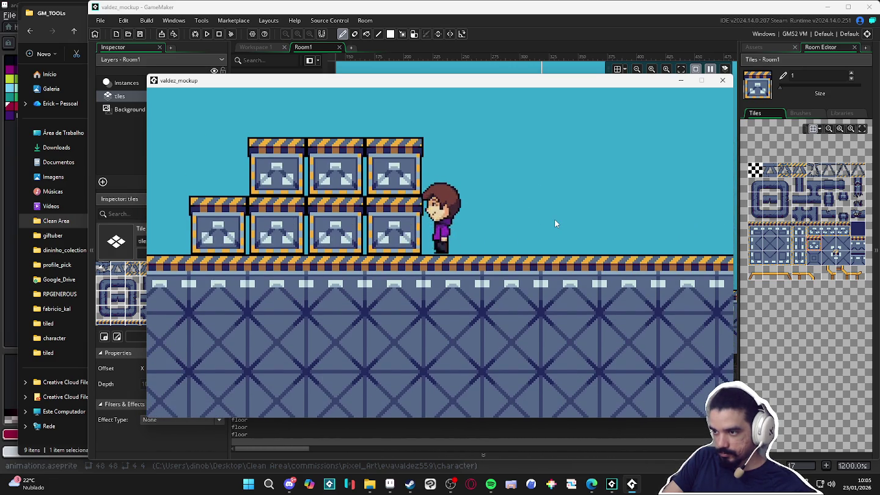
pyautogui.press('Right')
pyautogui.press('Left')
pyautogui.press('Right')
pyautogui.press('space')
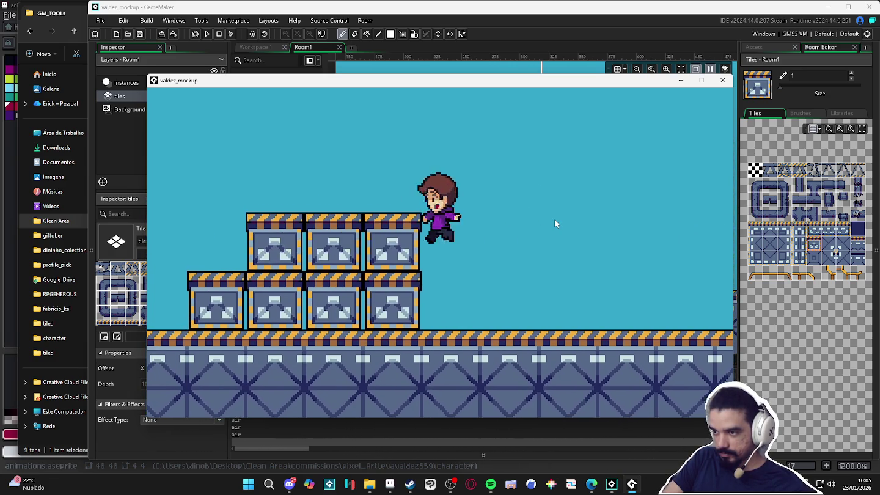
pyautogui.press('Left')
pyautogui.press('Right')
pyautogui.press('Left')
pyautogui.press('Right')
pyautogui.press('Left')
pyautogui.press('space')
pyautogui.press('space')
pyautogui.press('space')
pyautogui.press('space')
pyautogui.press('space')
pyautogui.press('space')
pyautogui.press('space')
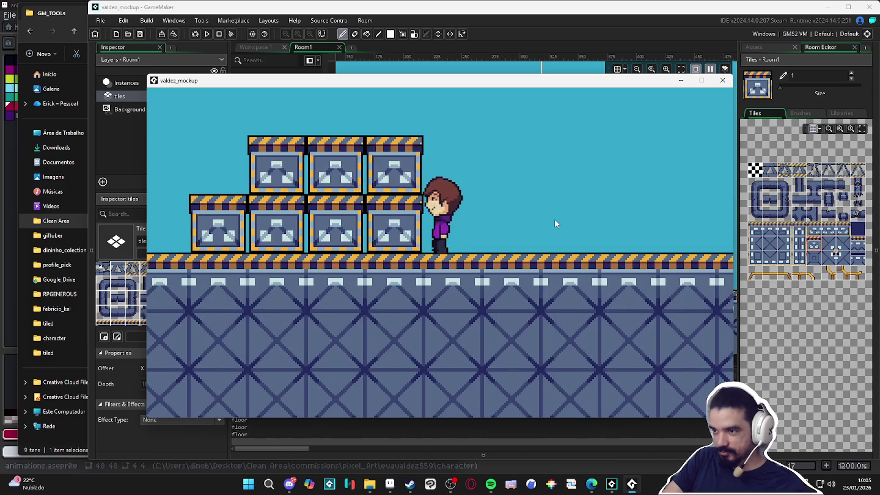
pyautogui.press('Right')
pyautogui.press('Left')
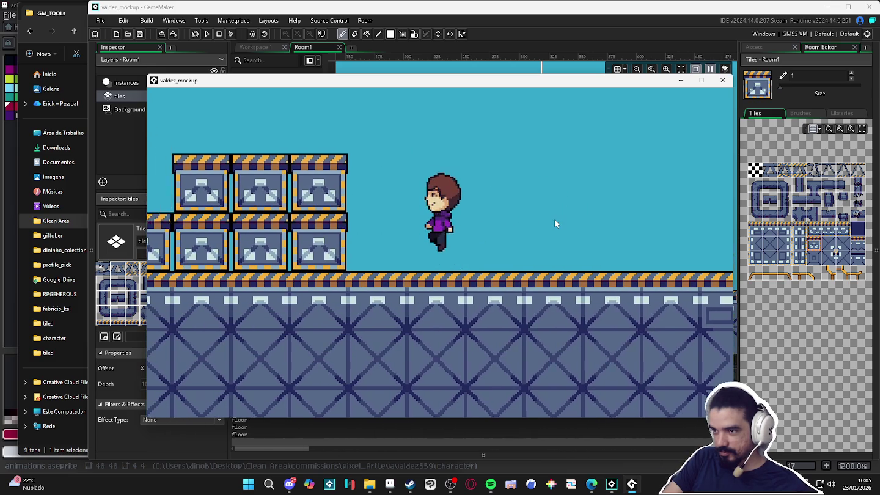
pyautogui.press('space')
pyautogui.press('Right')
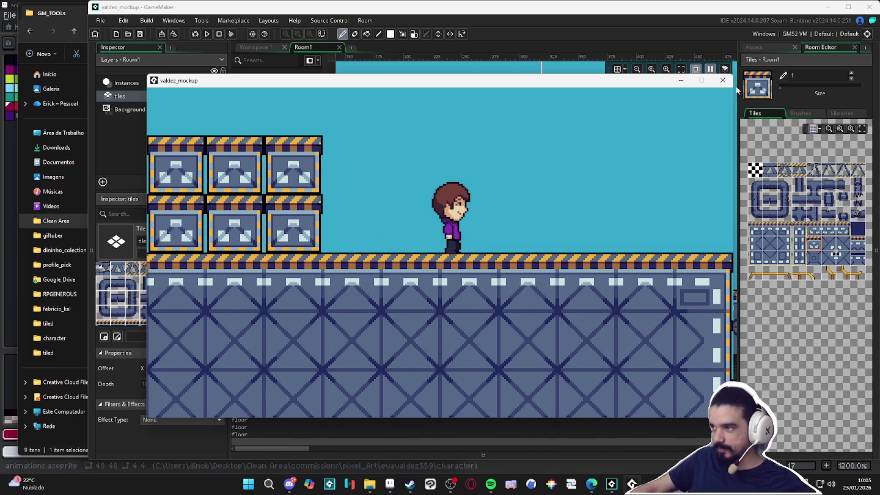
# Close the test, erase the upper tier of crates, and rerun the game with F5
pyautogui.click(722, 80)
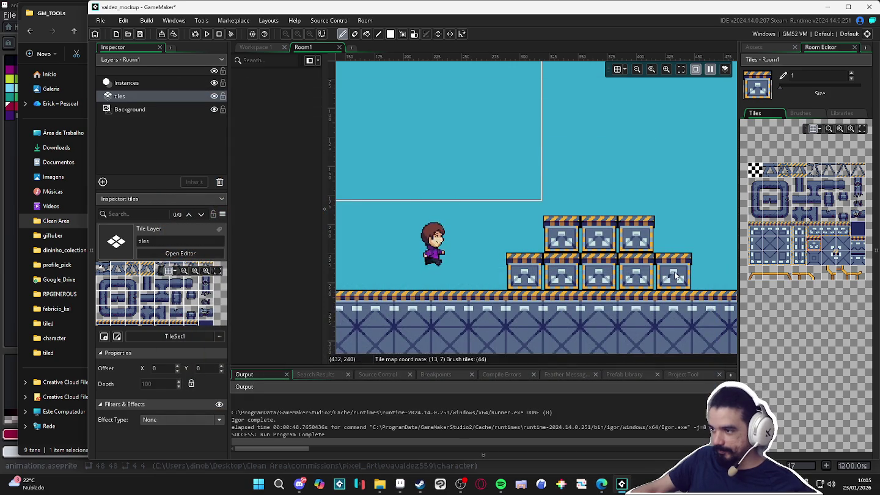
pyautogui.moveTo(675, 277); pyautogui.dragTo(643, 276)
pyautogui.moveTo(622, 241); pyautogui.dragTo(538, 239)
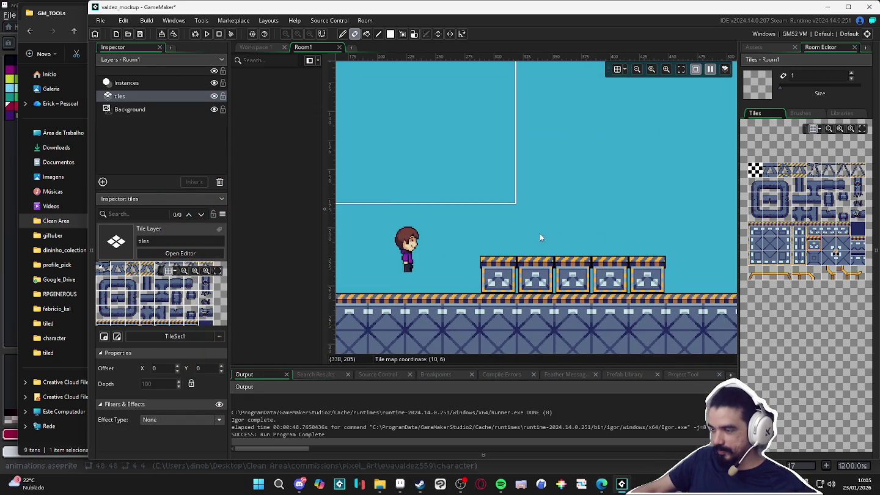
pyautogui.press('F5')
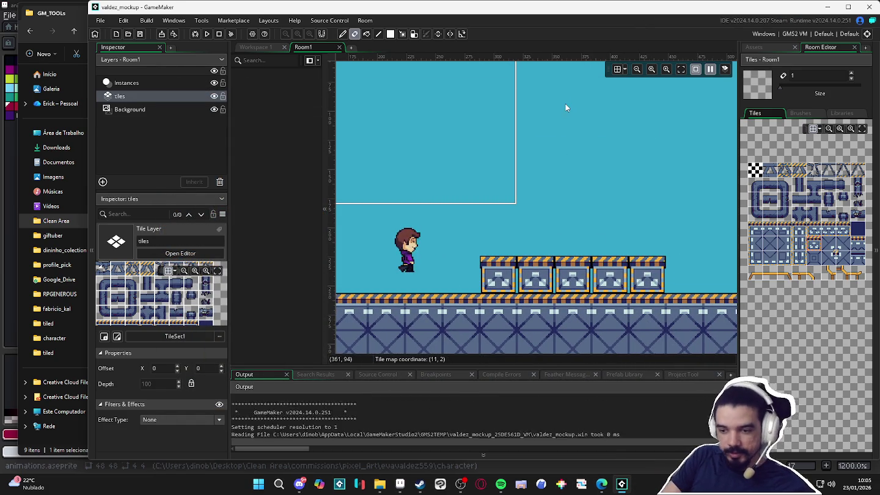
pyautogui.press('Right')
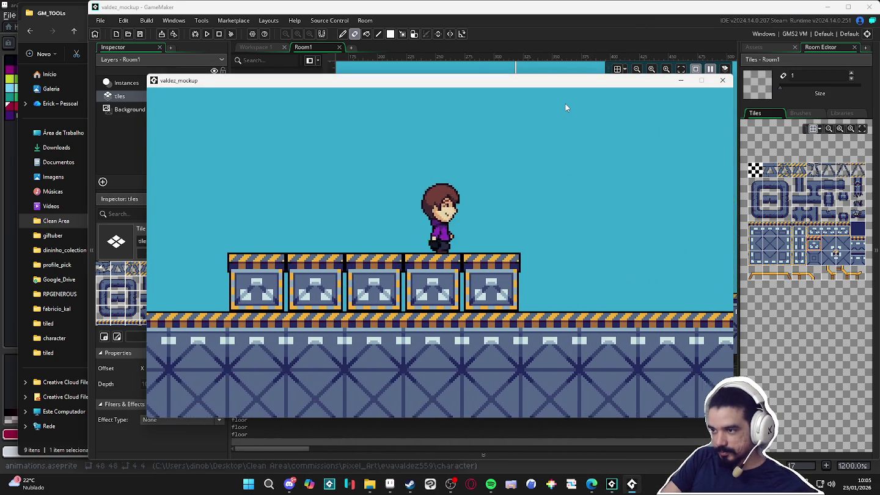
pyautogui.press('Left')
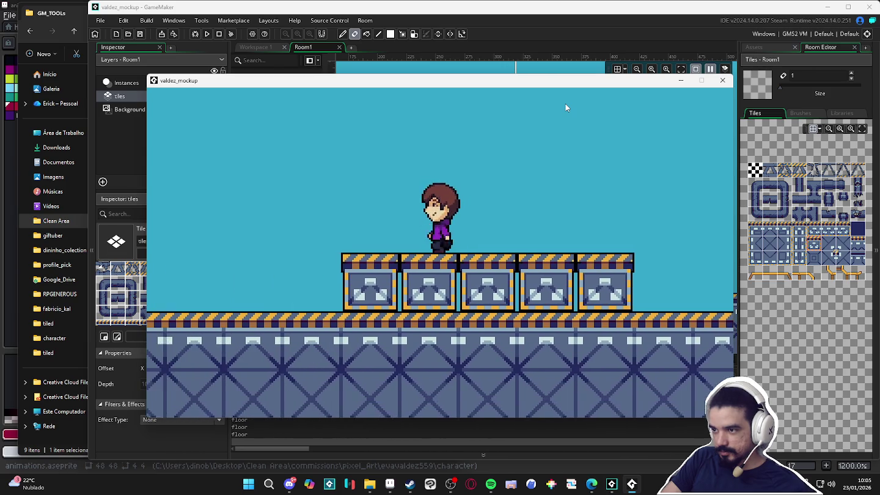
pyautogui.press('space')
pyautogui.press('Right')
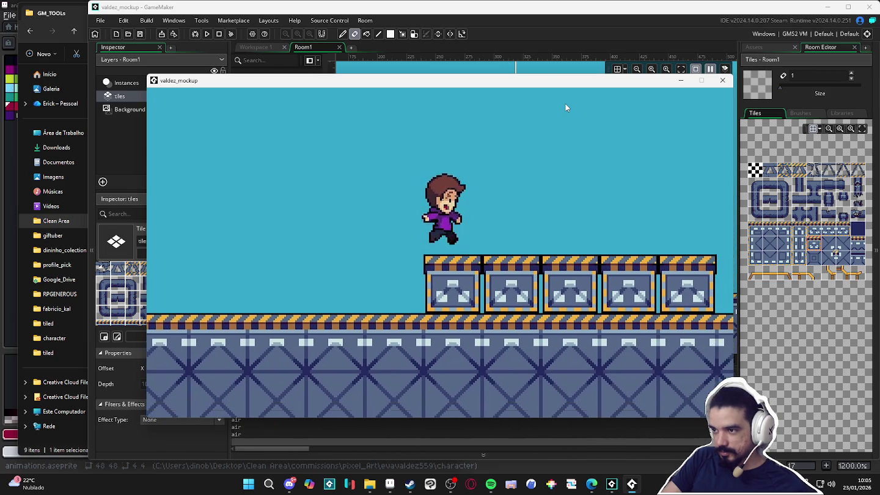
pyautogui.press('space')
pyautogui.press('Left')
pyautogui.press('space')
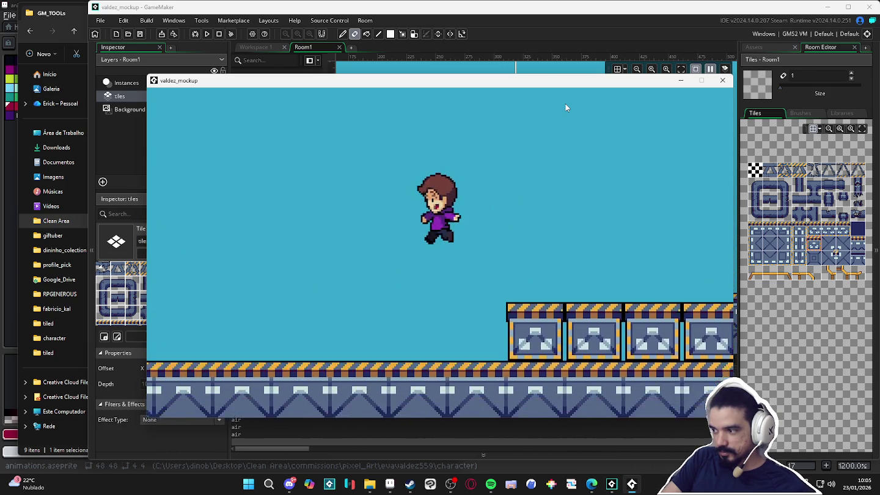
pyautogui.press('space')
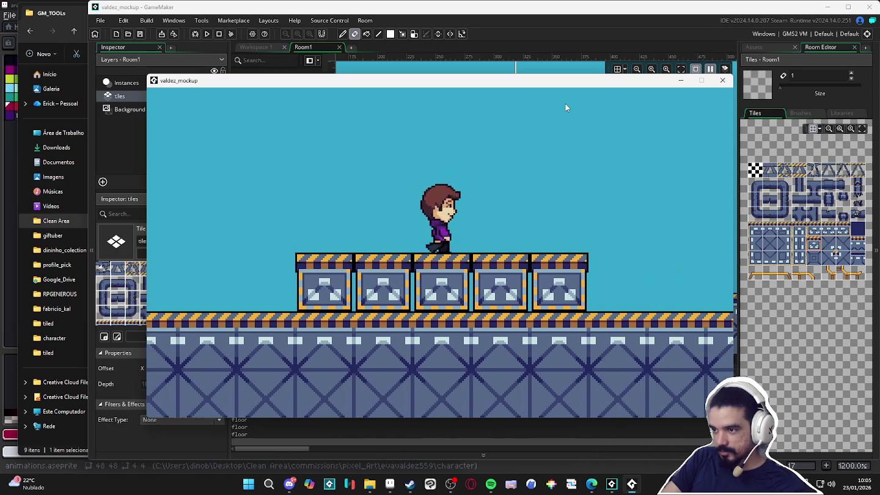
pyautogui.press('space')
pyautogui.press('Left')
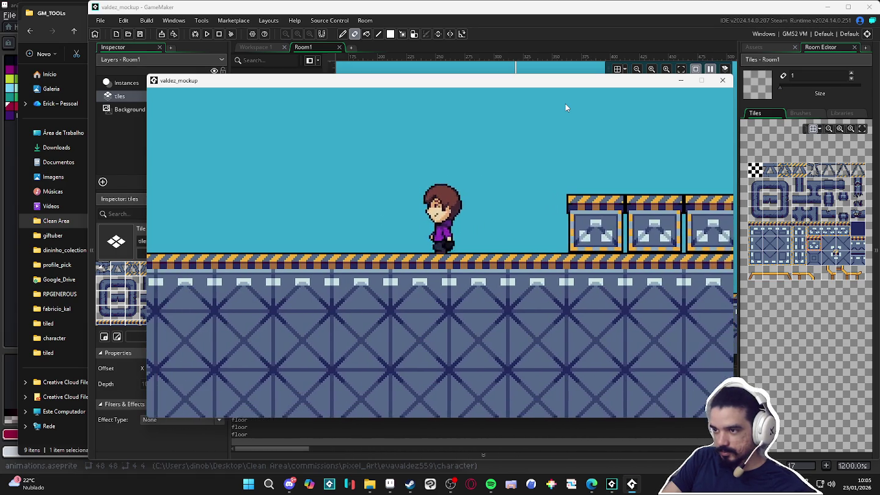
pyautogui.press('Right')
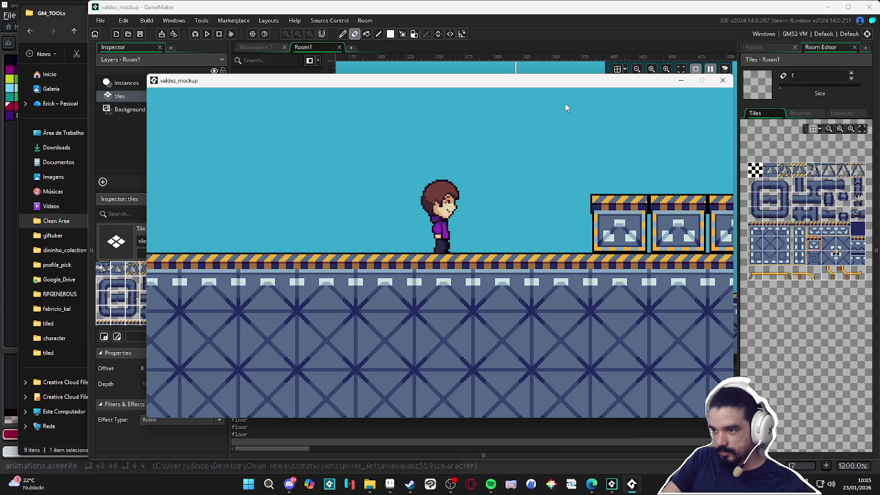
pyautogui.press('space')
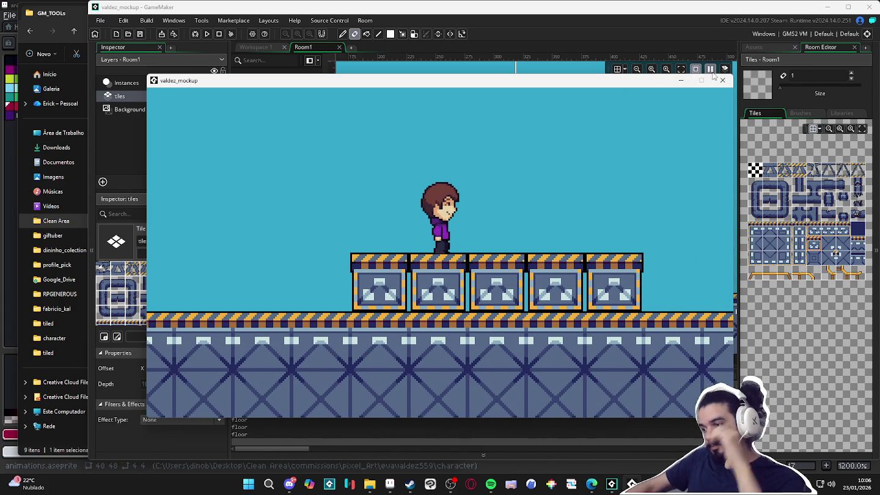
pyautogui.press('space')
pyautogui.press('space')
pyautogui.press('space')
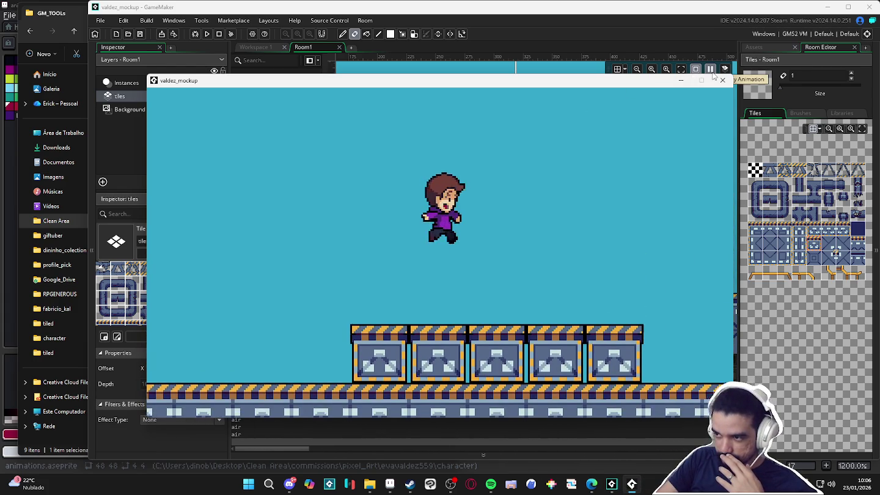
pyautogui.press('space')
pyautogui.press('space')
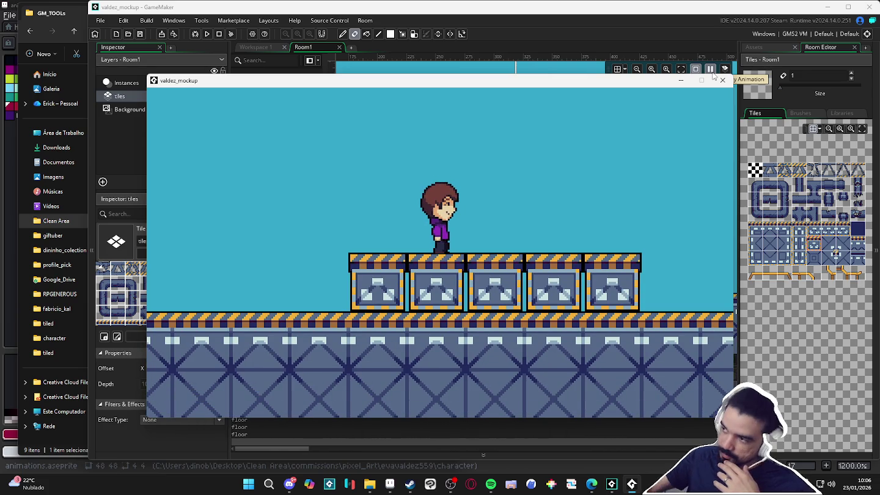
pyautogui.click(722, 80)
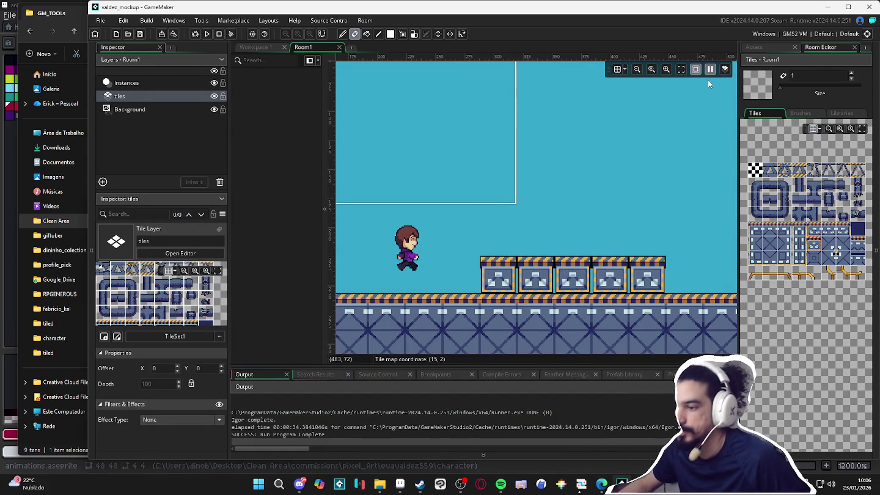
pyautogui.press('F5')
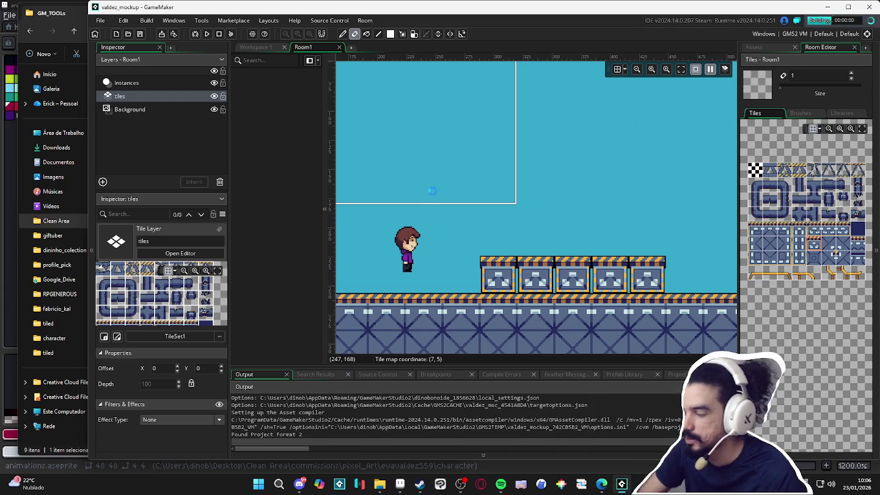
pyautogui.press('space')
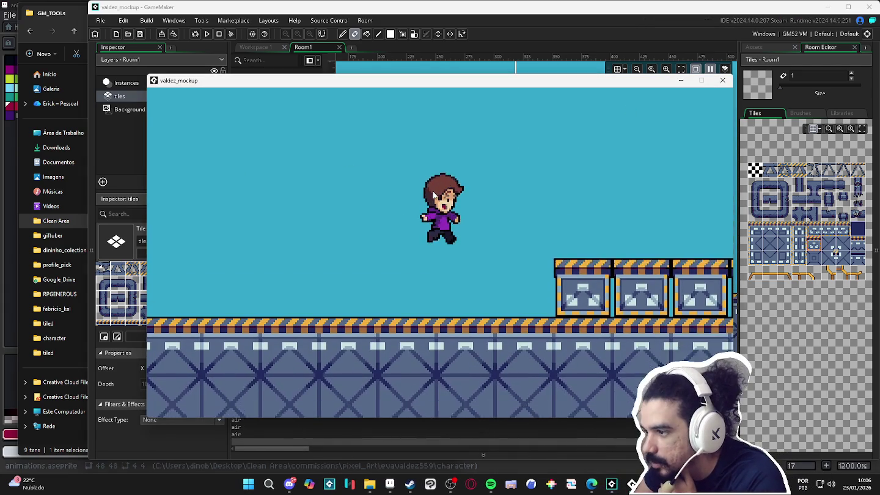
pyautogui.press('space')
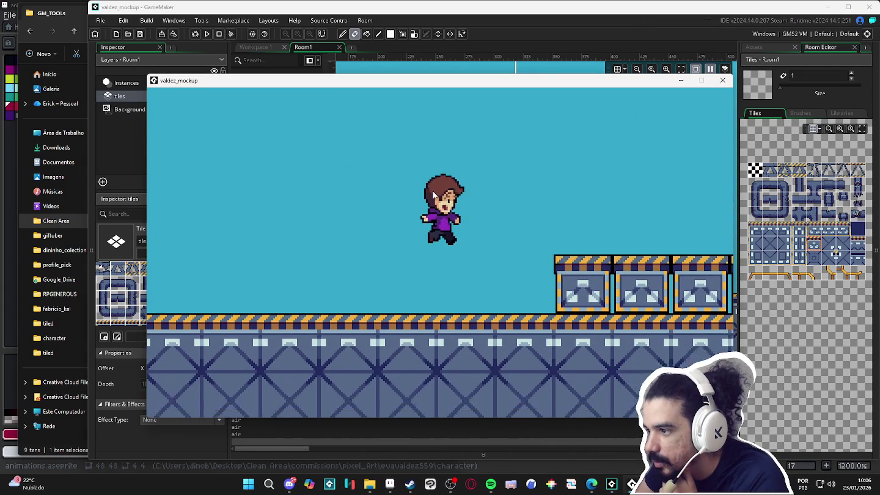
pyautogui.press('space')
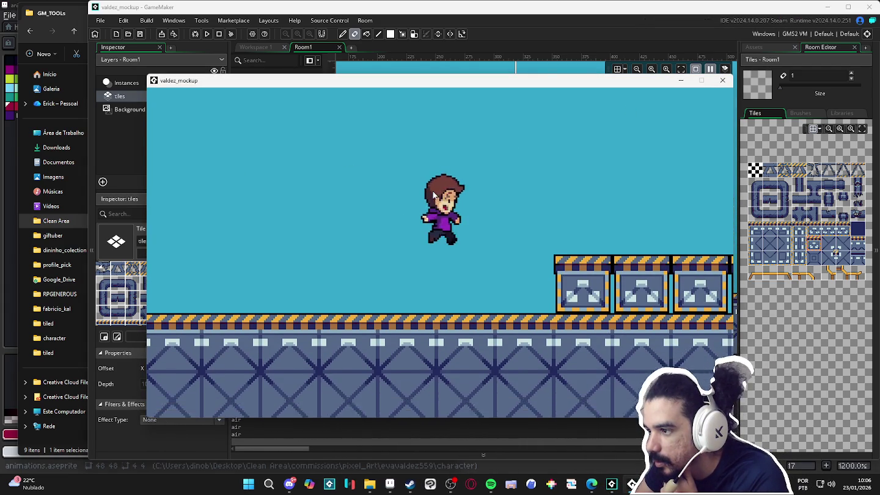
pyautogui.press('space')
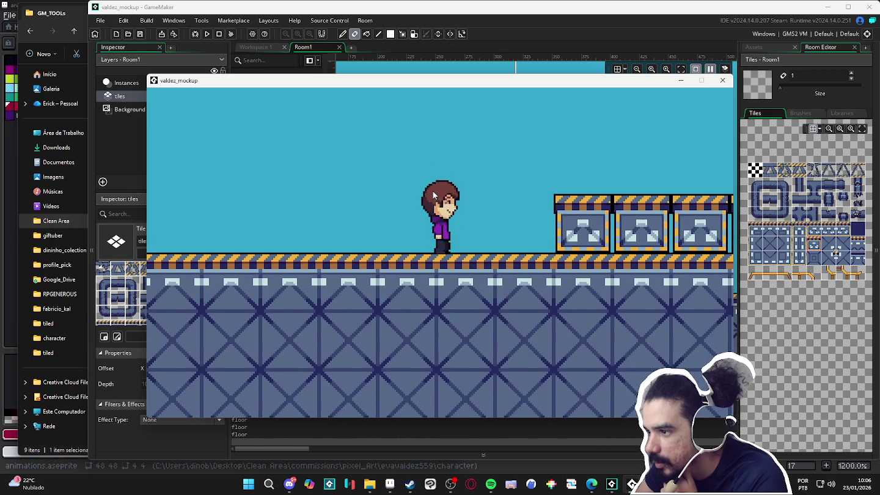
pyautogui.press('space')
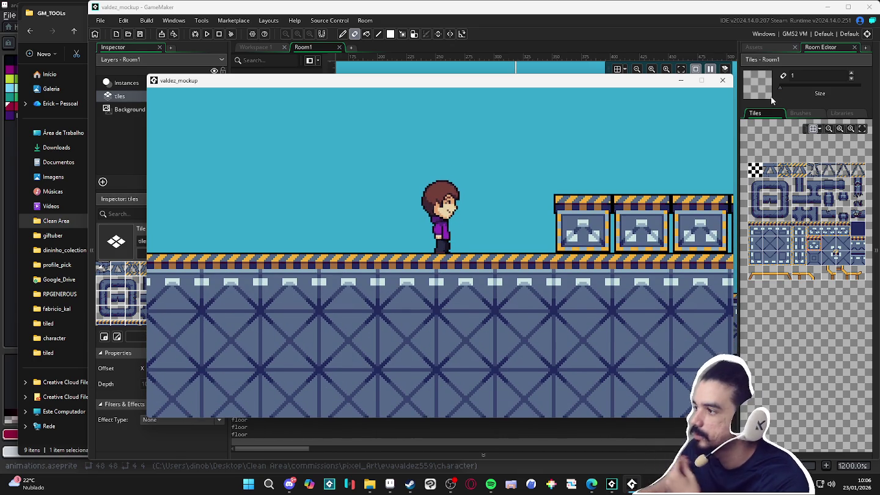
pyautogui.click(724, 81)
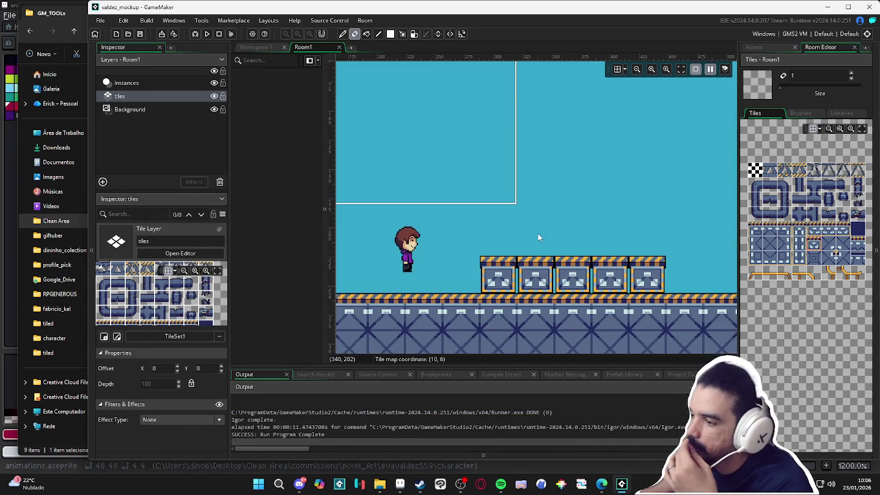
# Bring the GM_TOOLs File Explorer window forward from the taskbar, then minimize it
pyautogui.click(563, 311)
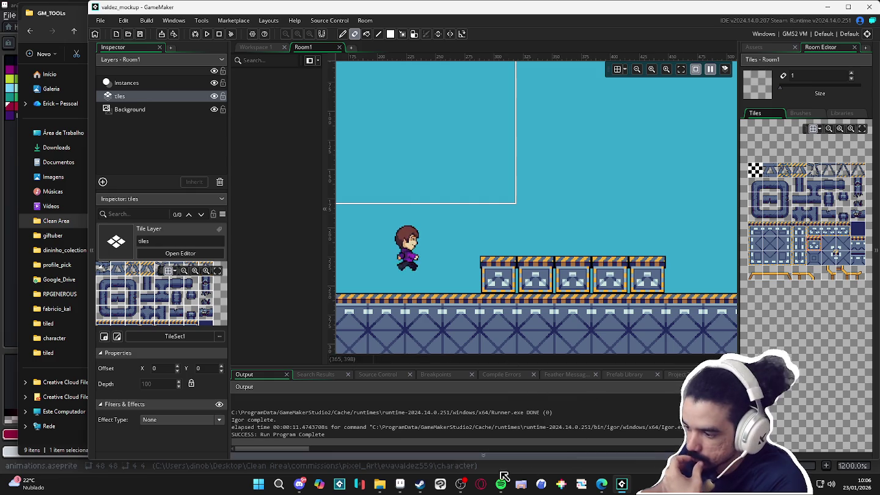
pyautogui.moveTo(463, 487)
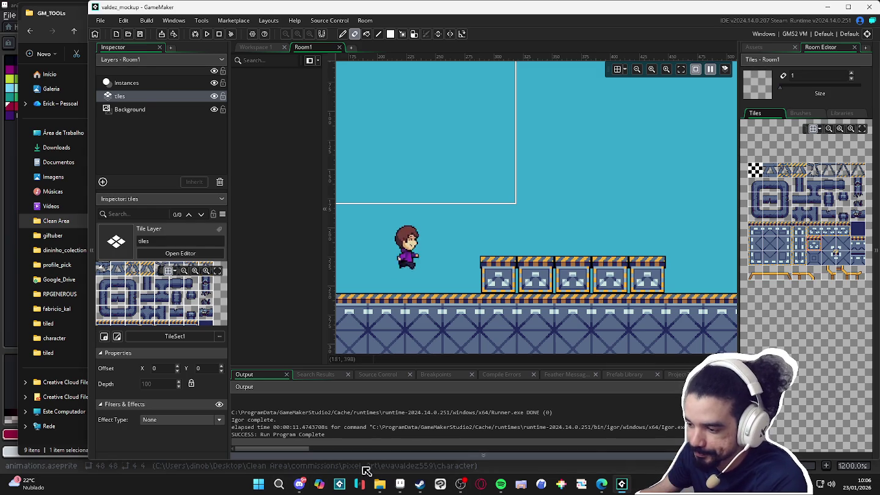
pyautogui.click(379, 485)
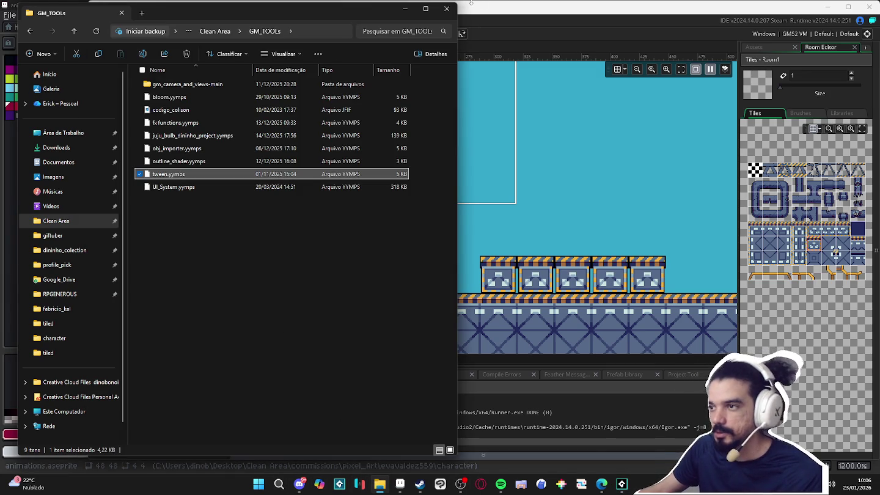
pyautogui.click(404, 9)
# Launch LICEcap through Start search 'li' and run the game again from GameMaker
pyautogui.click(259, 485)
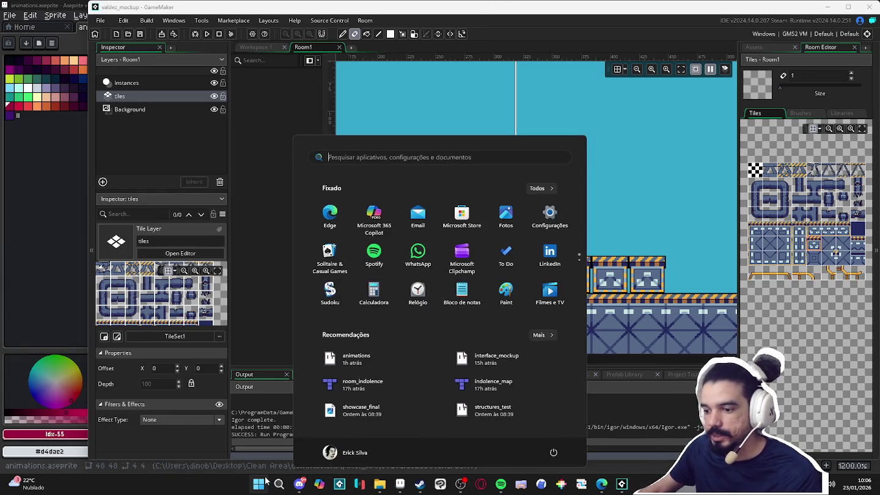
pyautogui.write('lice')
pyautogui.press('Return')
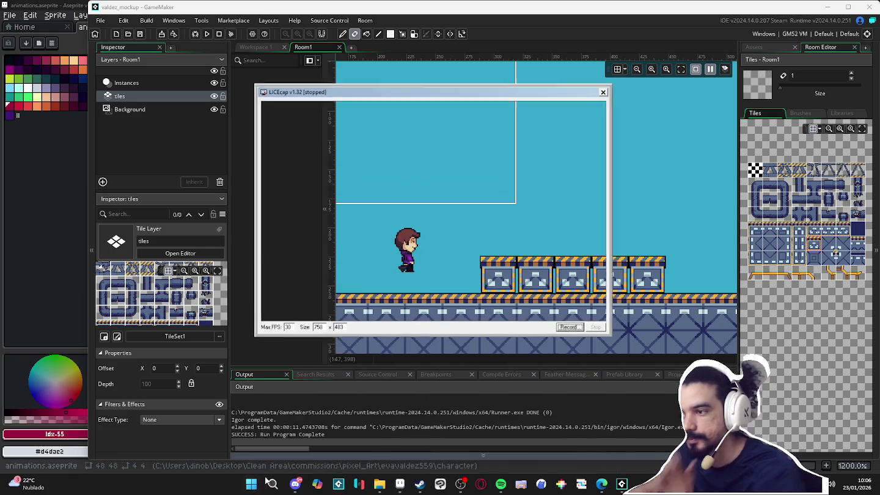
pyautogui.moveTo(392, 95); pyautogui.dragTo(424, 102)
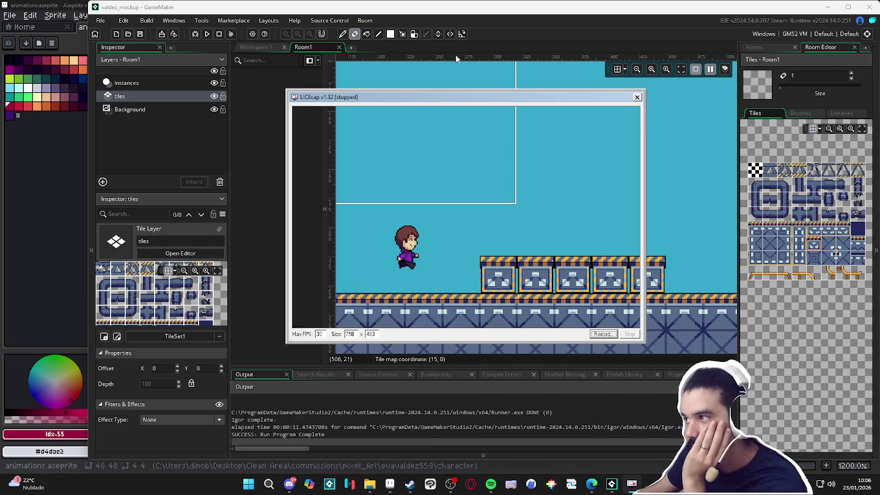
pyautogui.click(206, 36)
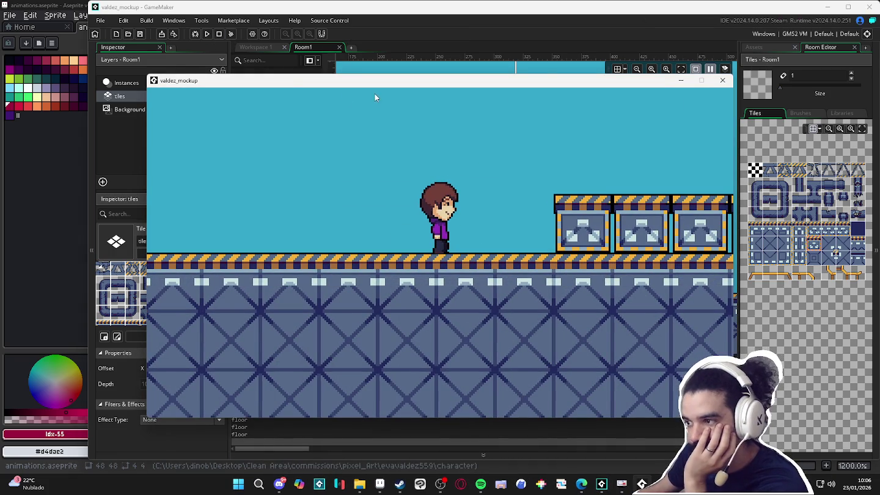
# Position LICEcap's capture frame over the game view and enlarge it to 812 x 411
pyautogui.click(622, 483)
pyautogui.moveTo(475, 106); pyautogui.dragTo(465, 89)
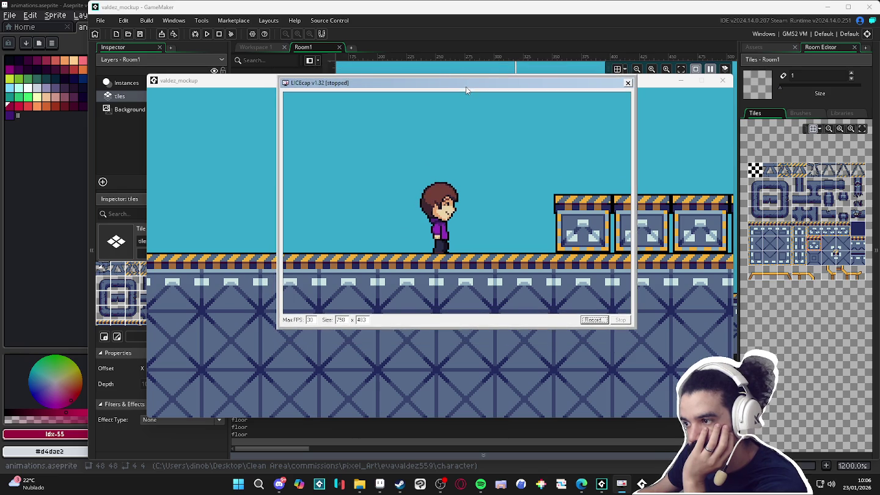
pyautogui.moveTo(637, 330)
pyautogui.mouseDown()
pyautogui.moveTo(668, 368)
pyautogui.moveTo(660, 331)
pyautogui.mouseUp()
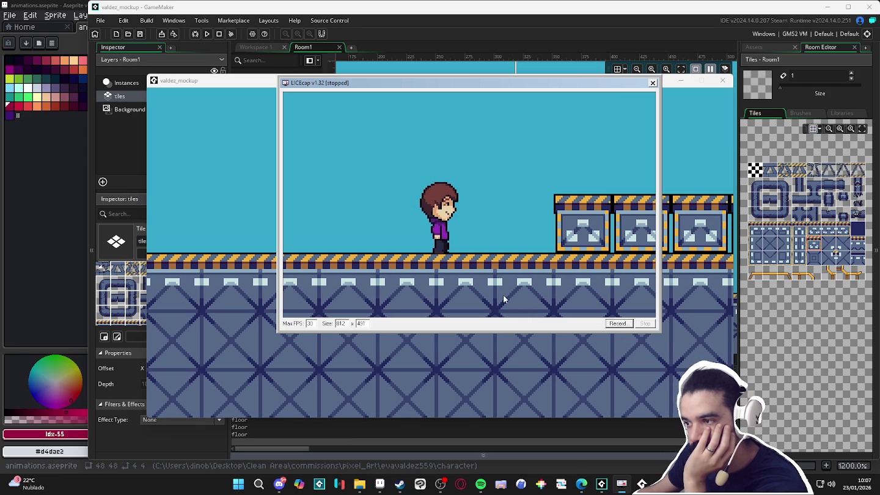
pyautogui.press('Return')
# Record all_showcase.gif of the character walking onto the crates and back onto the floor
pyautogui.write('all_show')
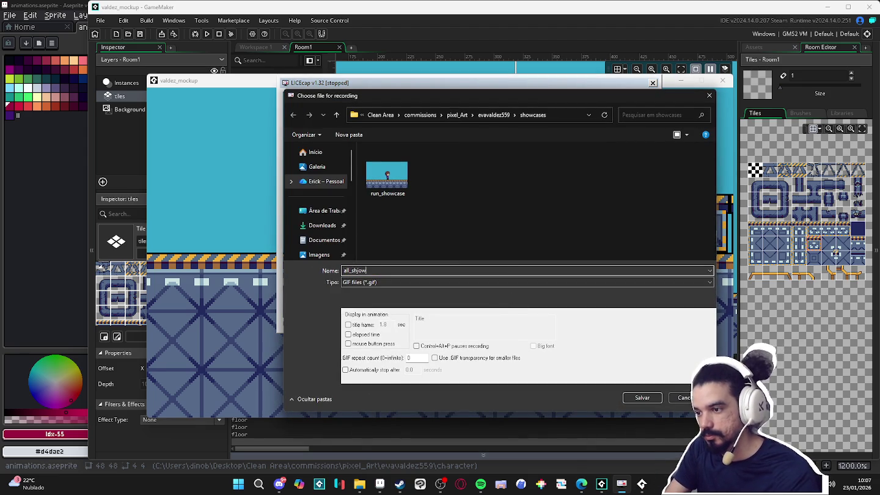
pyautogui.write('se')
pyautogui.press('Return')
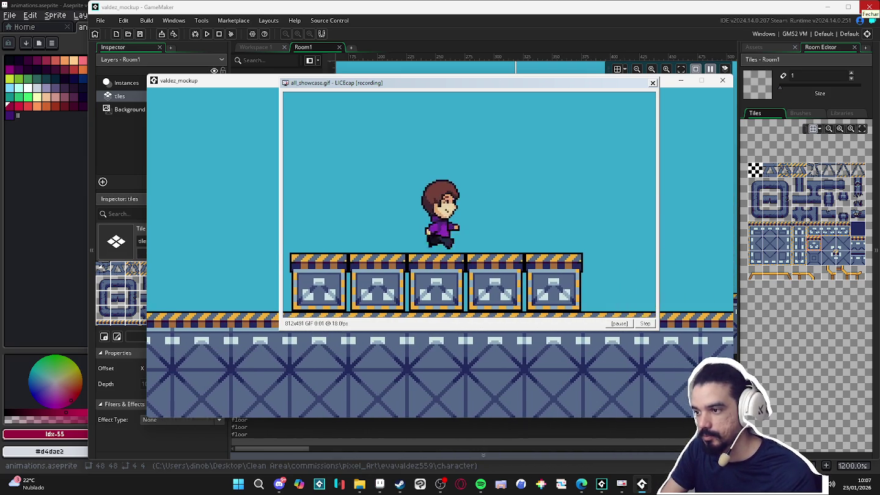
pyautogui.press('Left')
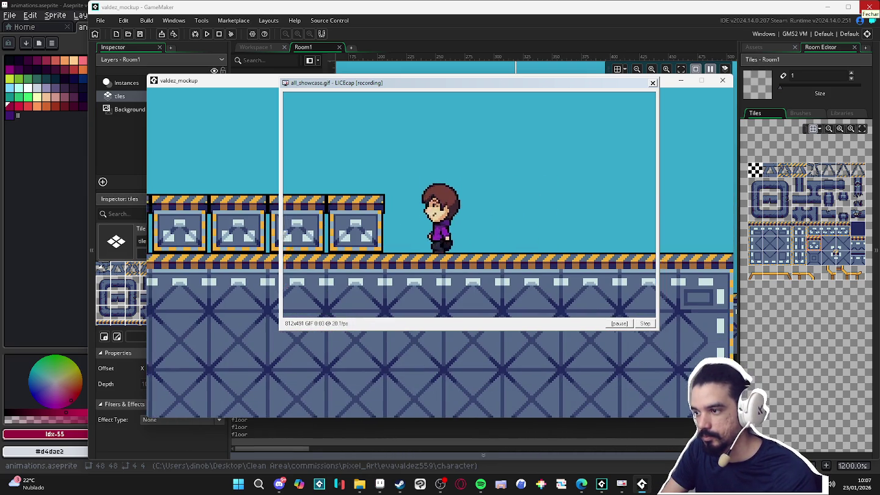
pyautogui.press('Right')
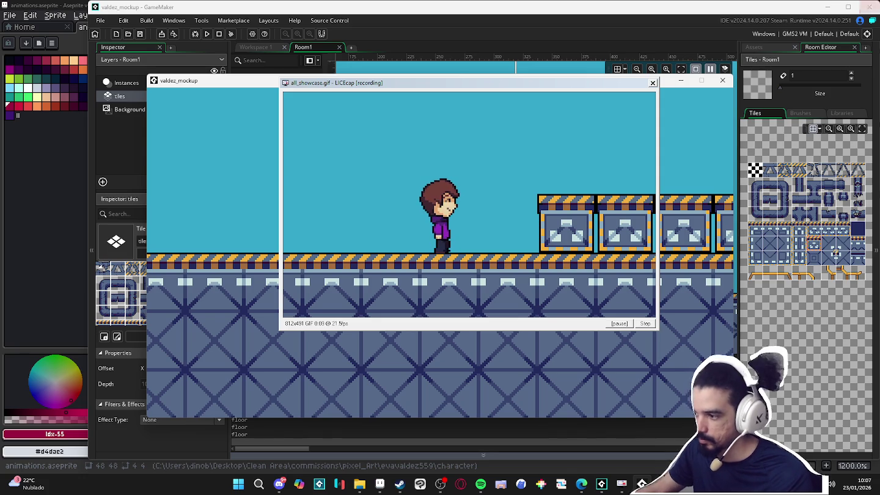
pyautogui.click(647, 325)
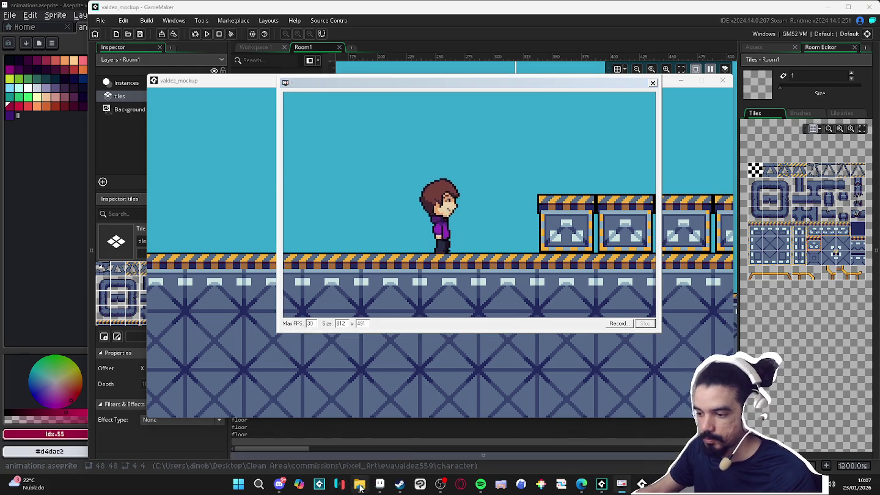
pyautogui.click(359, 485)
pyautogui.click(54, 177)
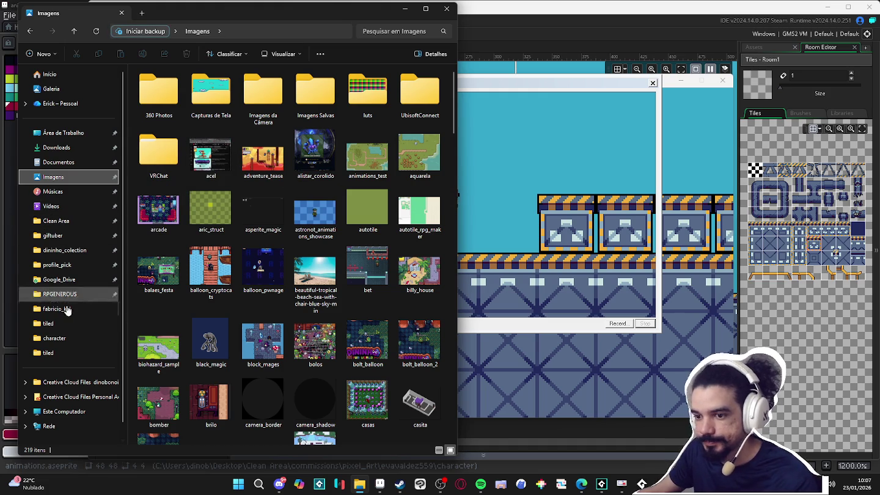
pyautogui.click(70, 340)
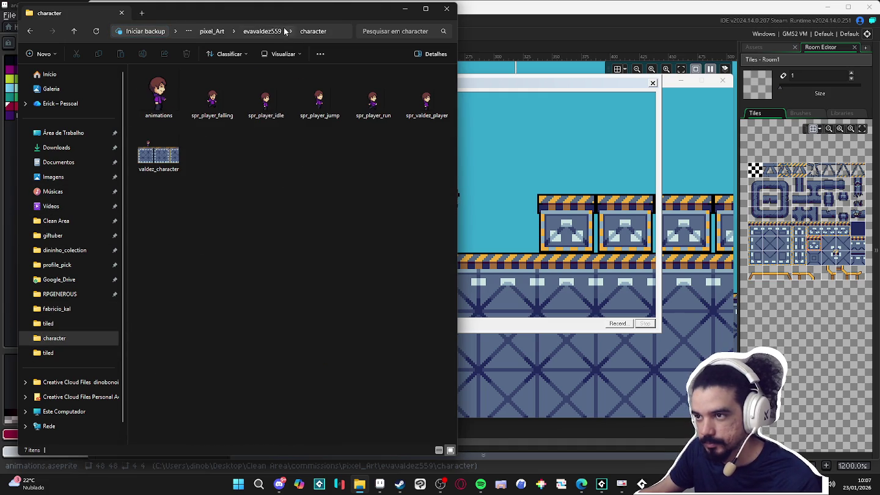
pyautogui.click(262, 30)
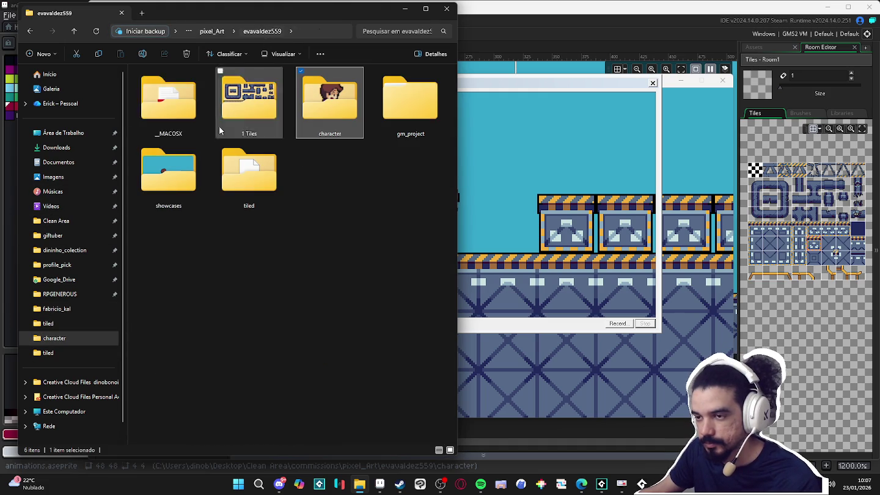
pyautogui.doubleClick(168, 176)
pyautogui.click(162, 102)
pyautogui.doubleClick(161, 102)
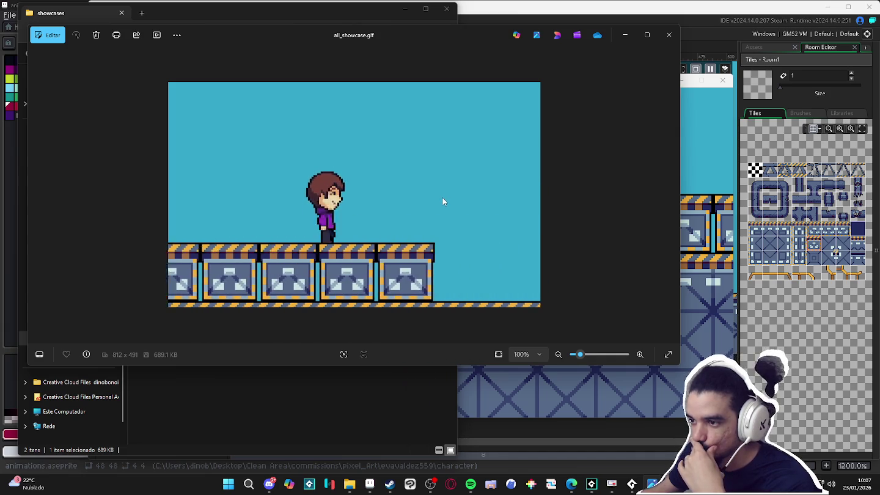
pyautogui.click(668, 35)
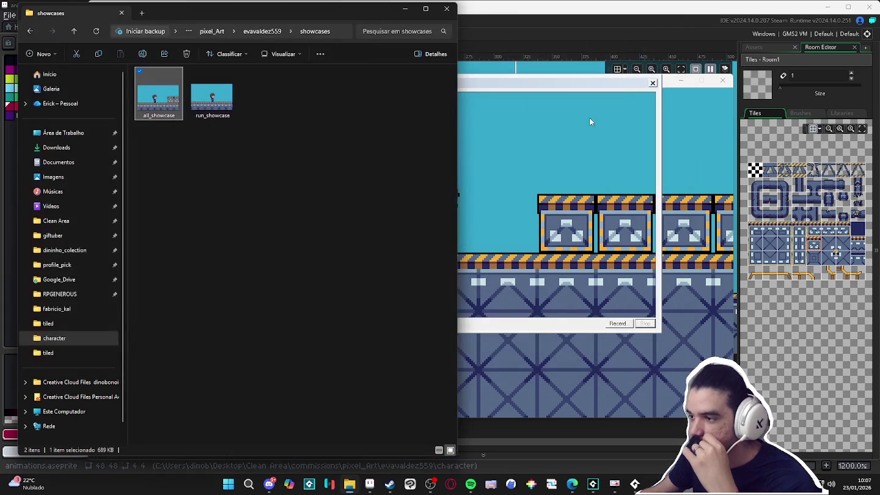
pyautogui.click(400, 11)
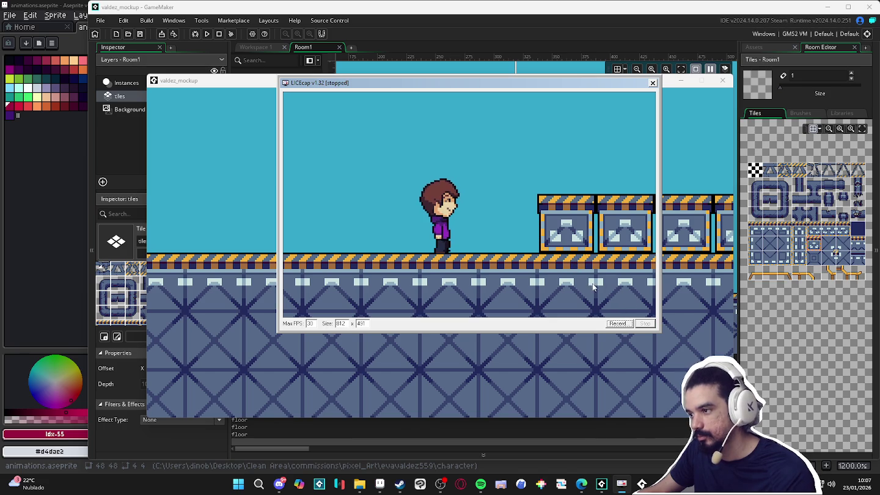
# Start a new LICEcap recording saved as all_showcase.gif, replacing the old file
pyautogui.click(618, 323)
pyautogui.click(642, 398)
pyautogui.click(466, 245)
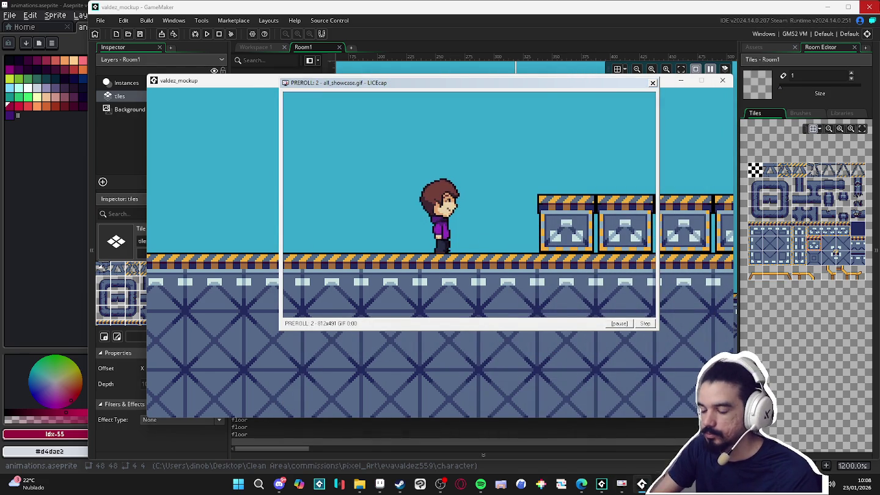
# Capture the character jumping onto and off the crates, then stop the recording
pyautogui.press('Right')
pyautogui.press('space')
pyautogui.press('space')
pyautogui.press('Left')
pyautogui.press('space')
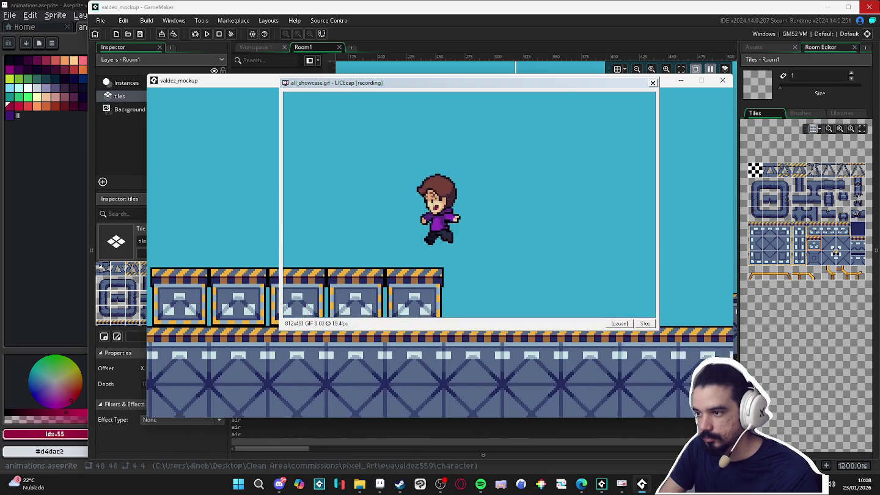
pyautogui.press('space')
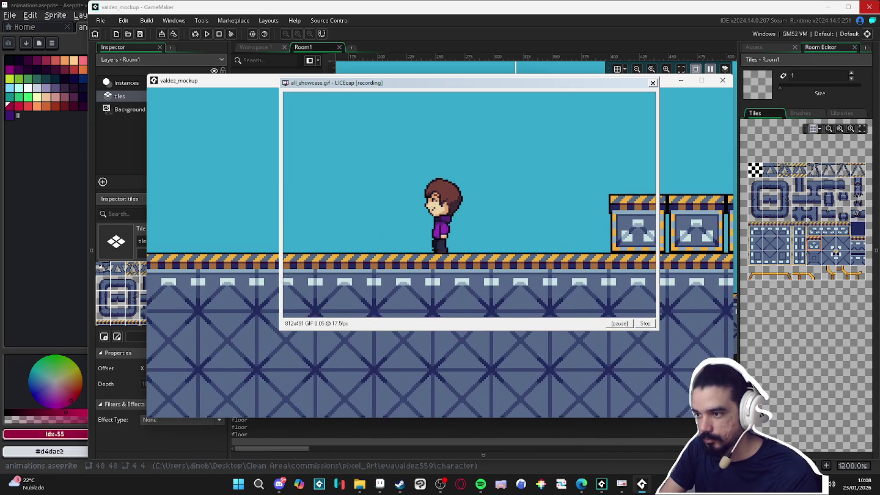
pyautogui.press('Right')
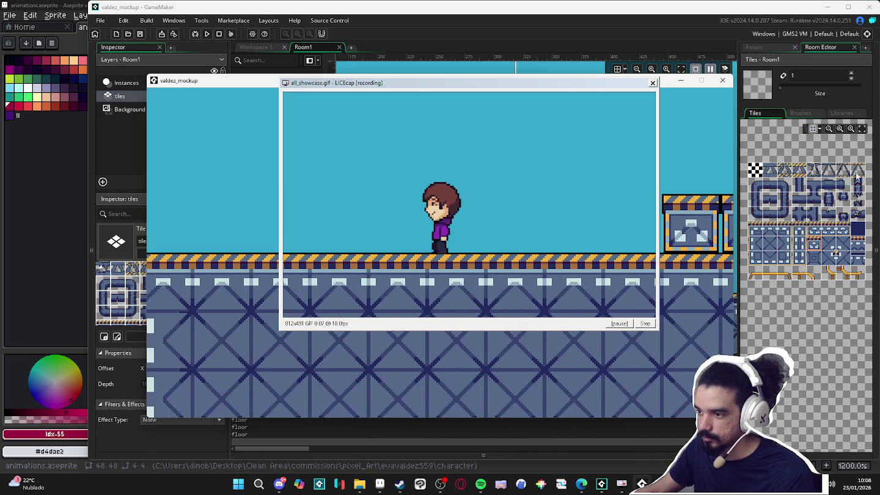
pyautogui.click(652, 324)
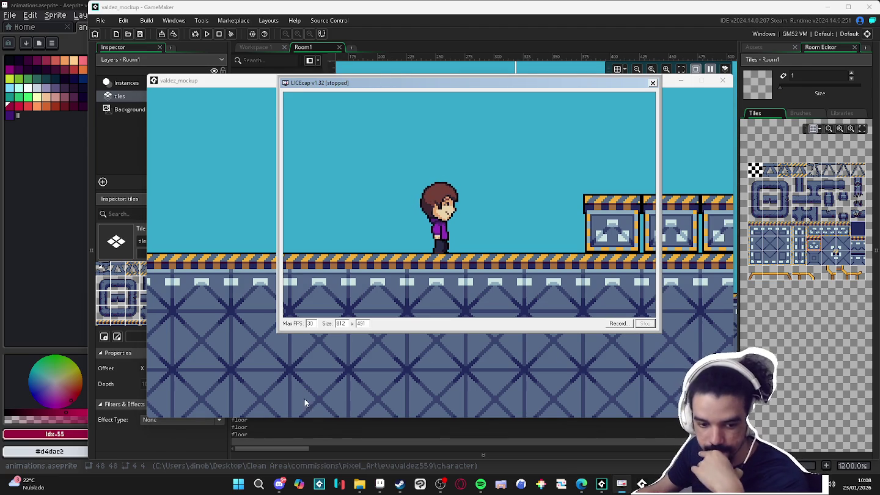
pyautogui.click(359, 483)
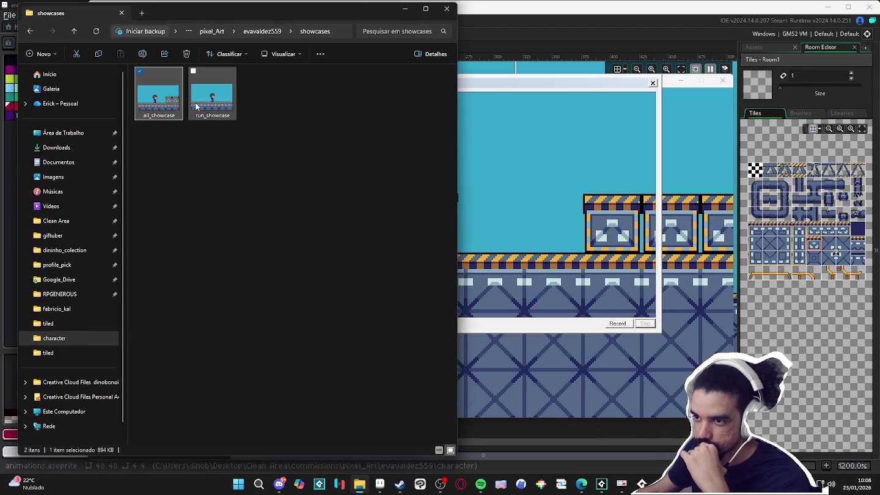
# Play back the re-recorded all_showcase.gif, then close the viewer and File Explorer
pyautogui.doubleClick(169, 106)
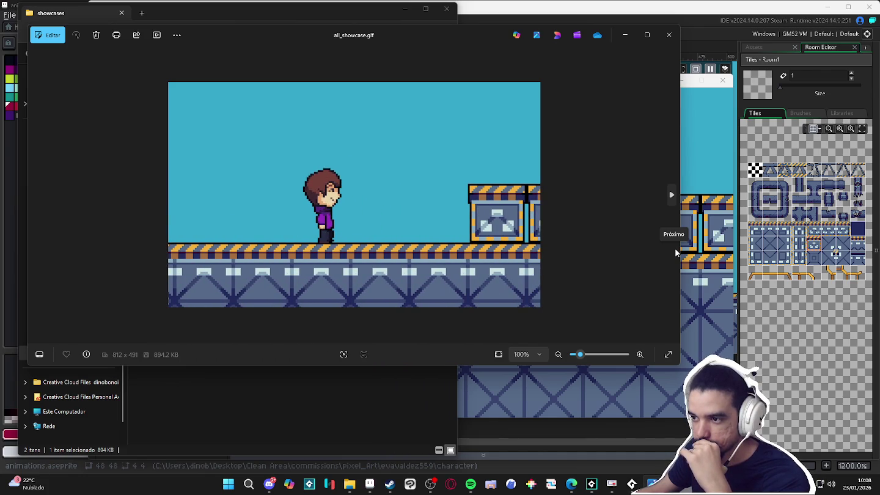
pyautogui.click(665, 38)
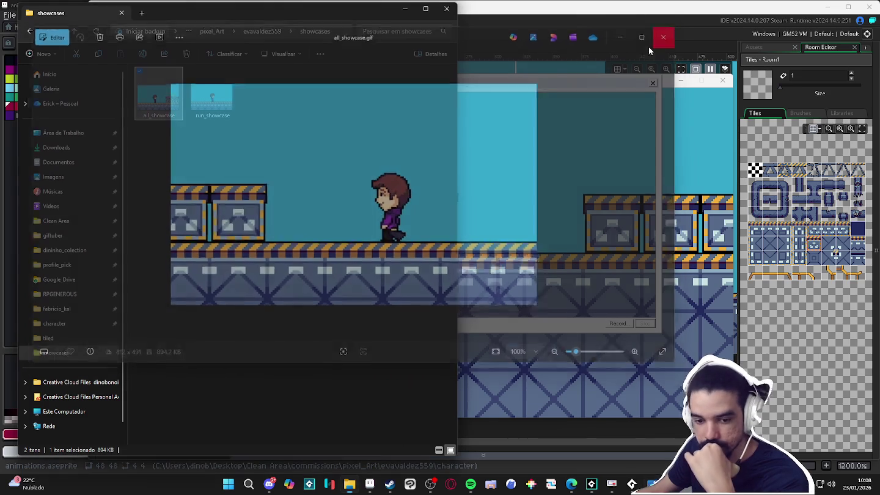
pyautogui.click(446, 8)
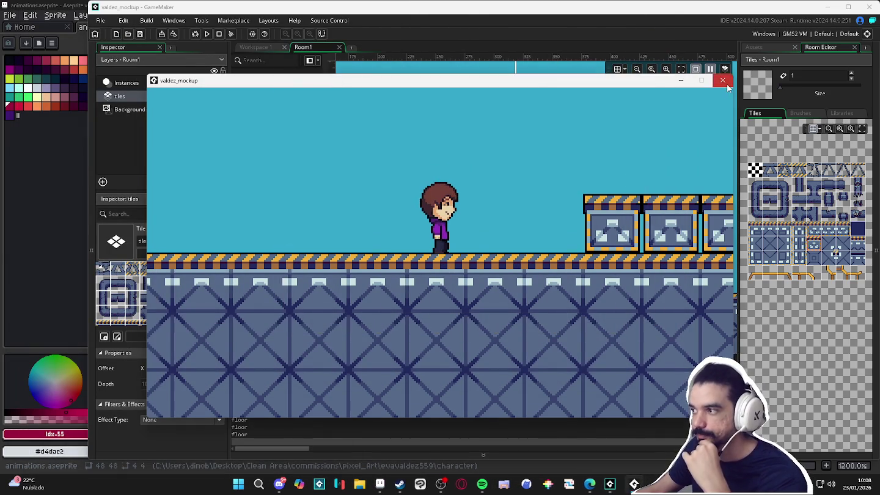
# Close the game test, switch to Aseprite's animations file, and open the character sprites folder
pyautogui.click(727, 85)
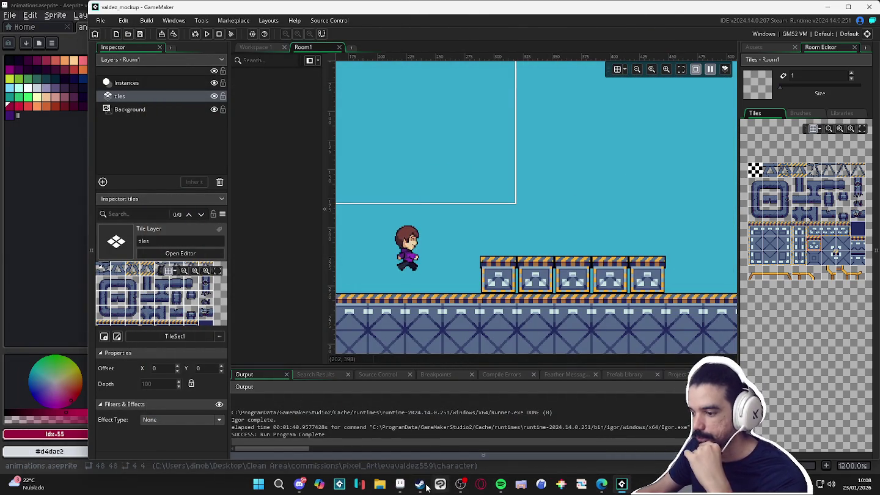
pyautogui.click(399, 484)
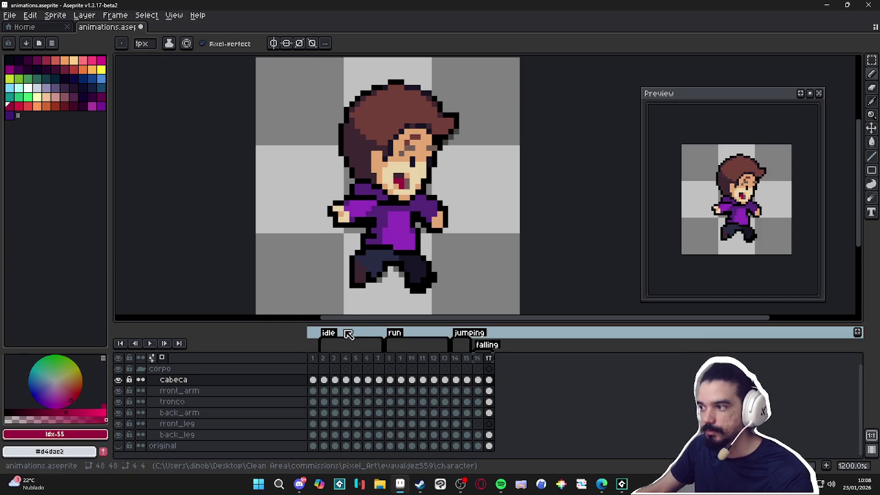
pyautogui.click(380, 484)
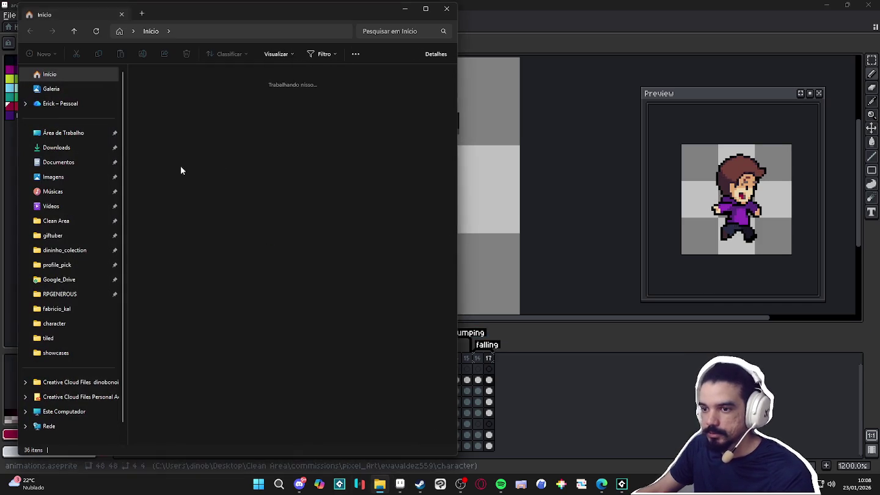
pyautogui.click(92, 324)
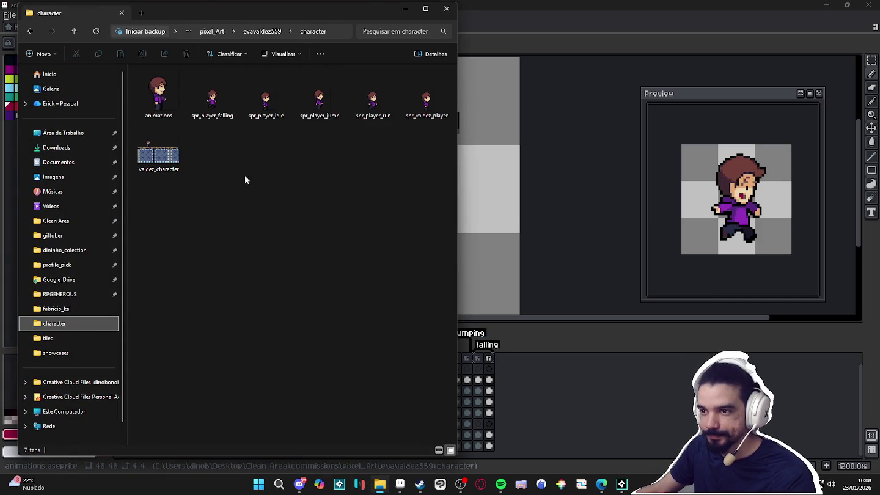
# Open spr_player_falling.gif in Aseprite and export it as the sprite sheet spr_player_falling_shett
pyautogui.click(214, 93)
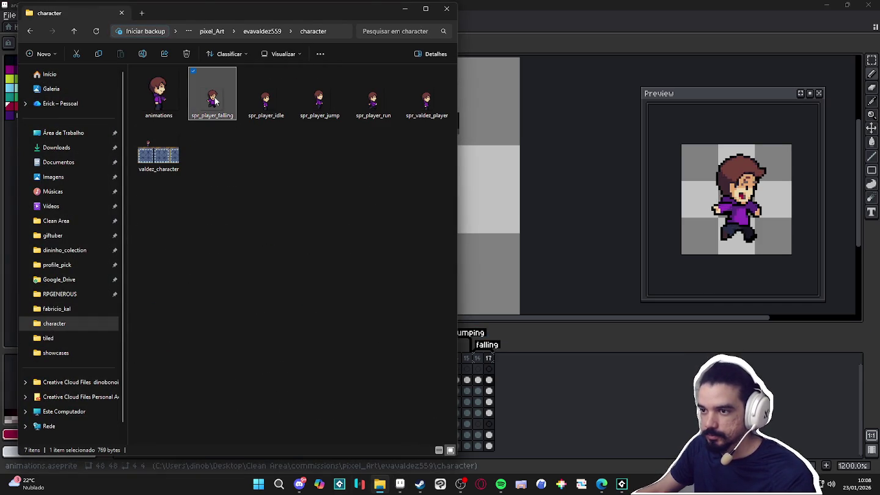
pyautogui.moveTo(550, 58); pyautogui.dragTo(556, 25)
pyautogui.hotkey('ctrl', 'e')
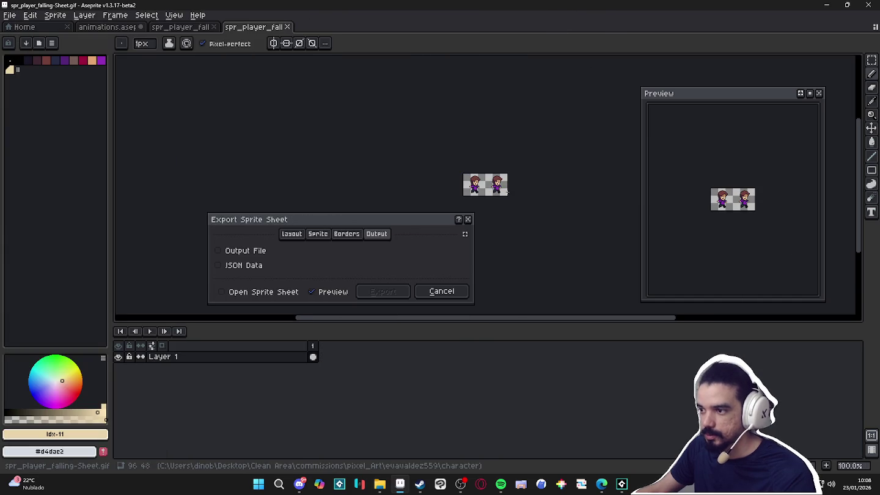
pyautogui.click(267, 252)
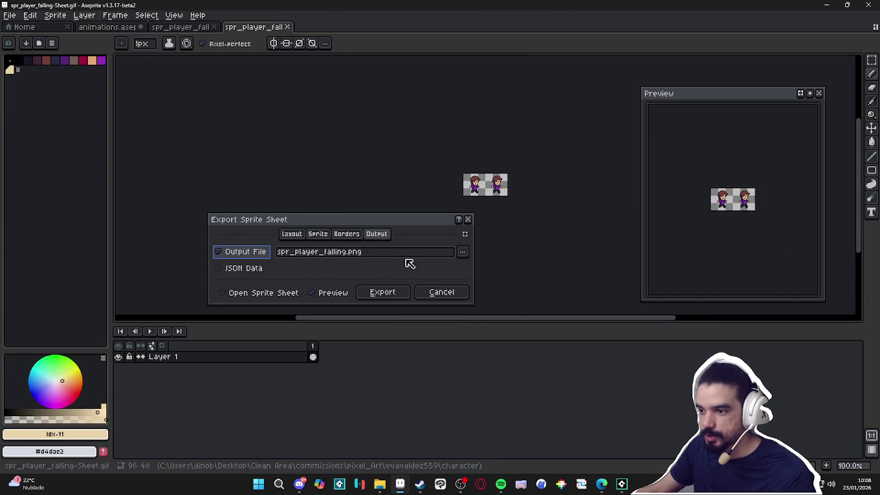
pyautogui.click(358, 254)
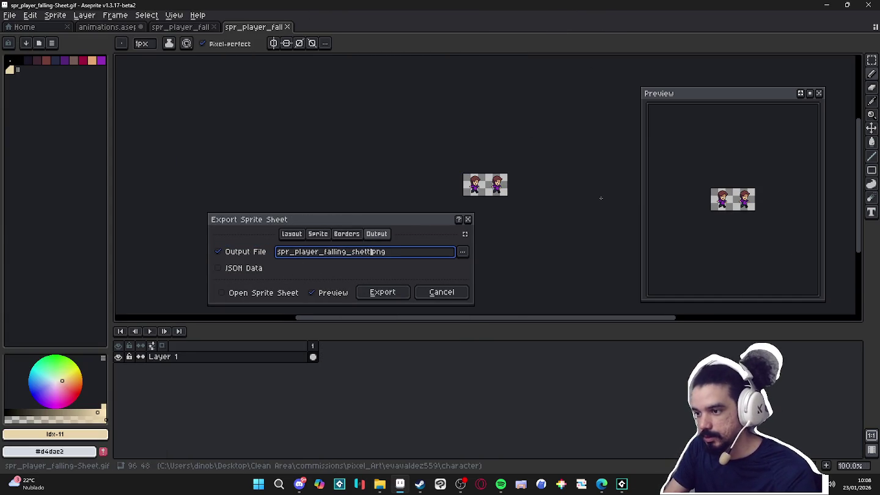
pyautogui.press('Return')
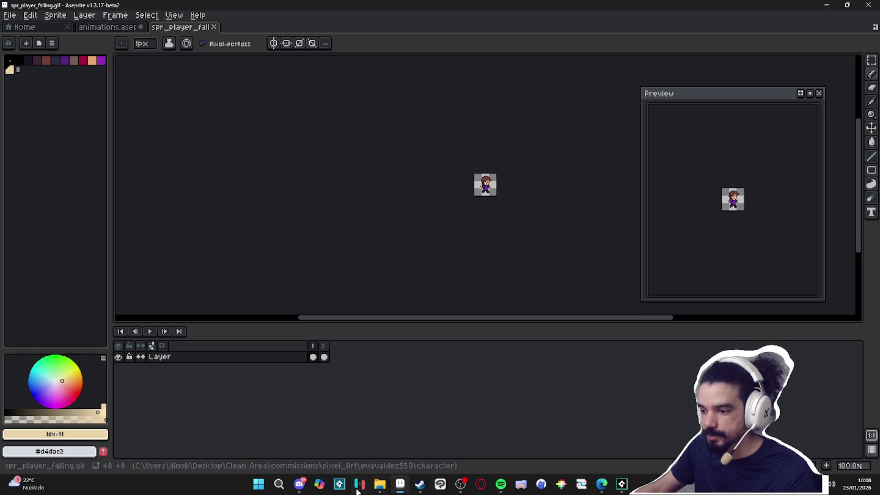
pyautogui.click(380, 486)
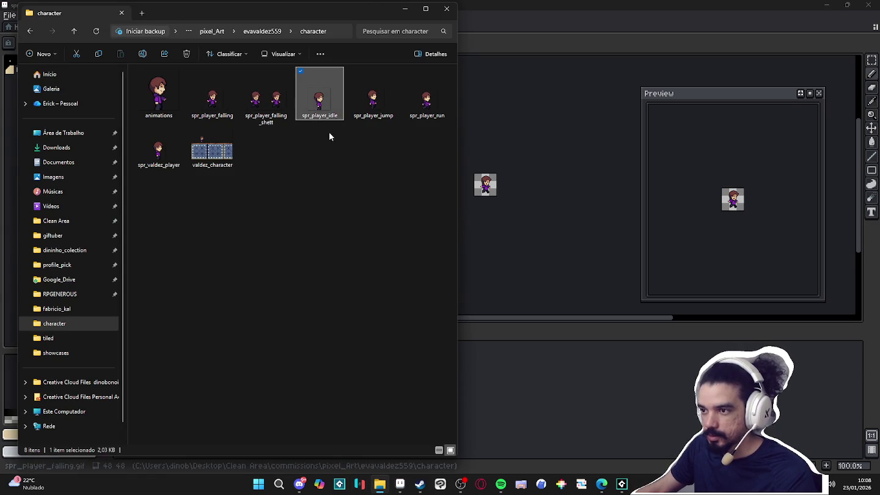
# Select the idle, jump and run GIFs and open them together in Aseprite
pyautogui.keyDown('shift'); pyautogui.click(427, 95); pyautogui.keyUp('shift')
pyautogui.keyDown('ctrl'); pyautogui.click(155, 160); pyautogui.keyUp('ctrl')
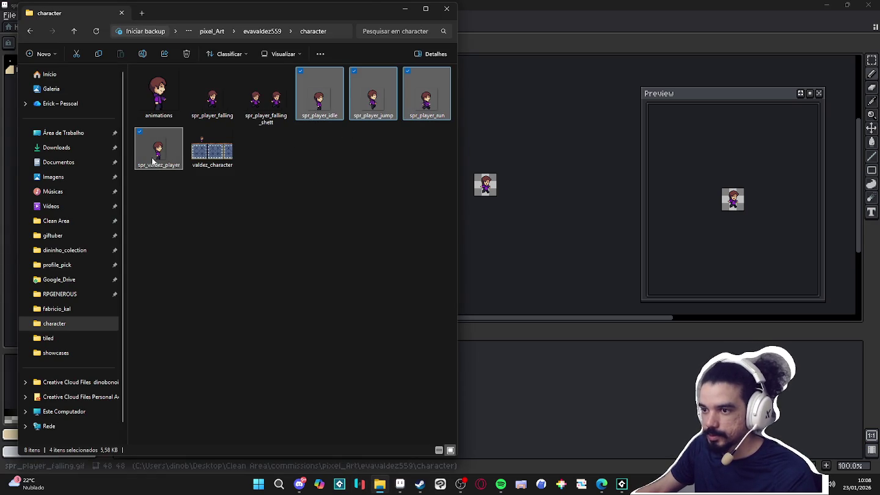
pyautogui.click(321, 96)
pyautogui.keyDown('shift'); pyautogui.click(428, 106); pyautogui.keyUp('shift')
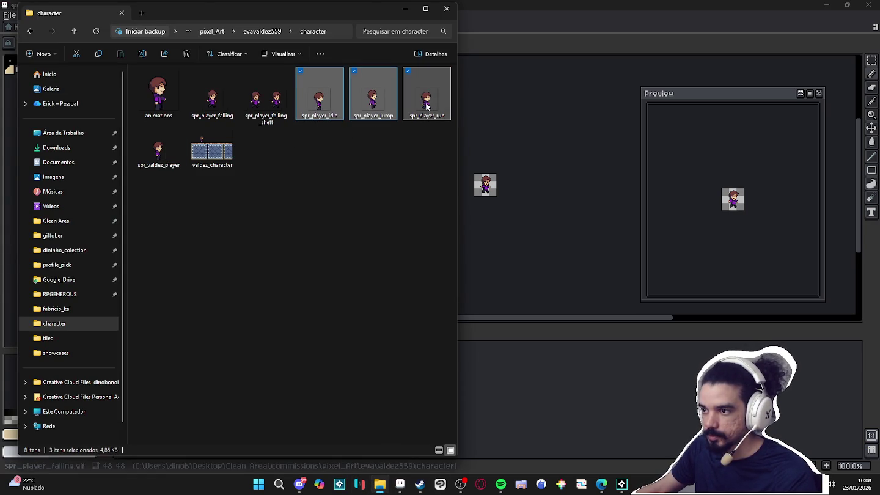
pyautogui.moveTo(525, 38); pyautogui.dragTo(658, 30)
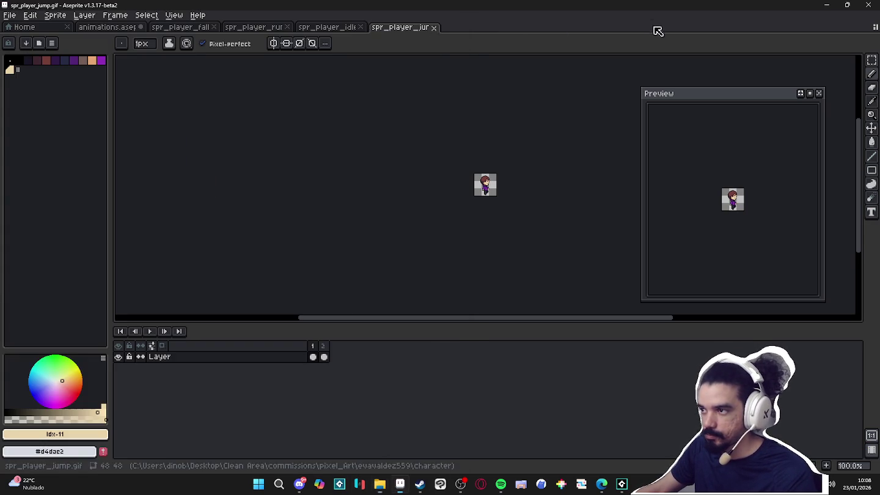
# Export spr_player_run as a sprite sheet, adding _sheet to the output file name
pyautogui.click(269, 29)
pyautogui.click(200, 27)
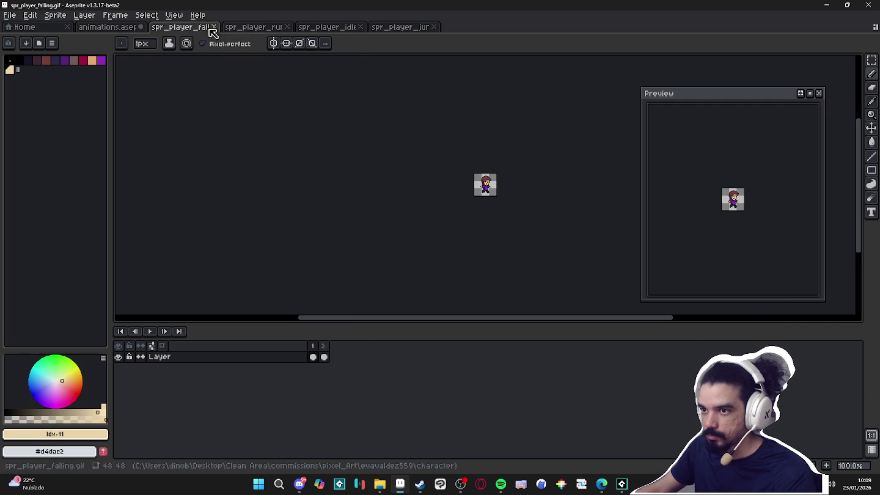
pyautogui.click(125, 28)
pyautogui.click(180, 27)
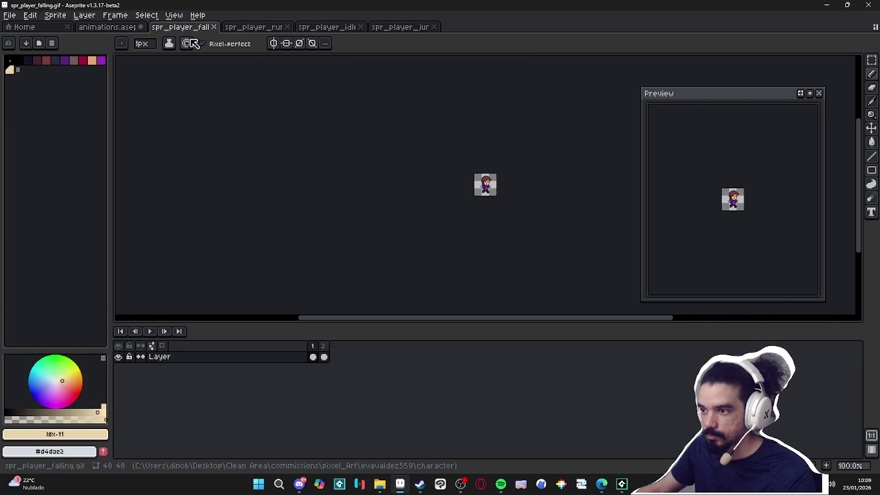
pyautogui.click(250, 28)
pyautogui.scroll(4, 483, 173)
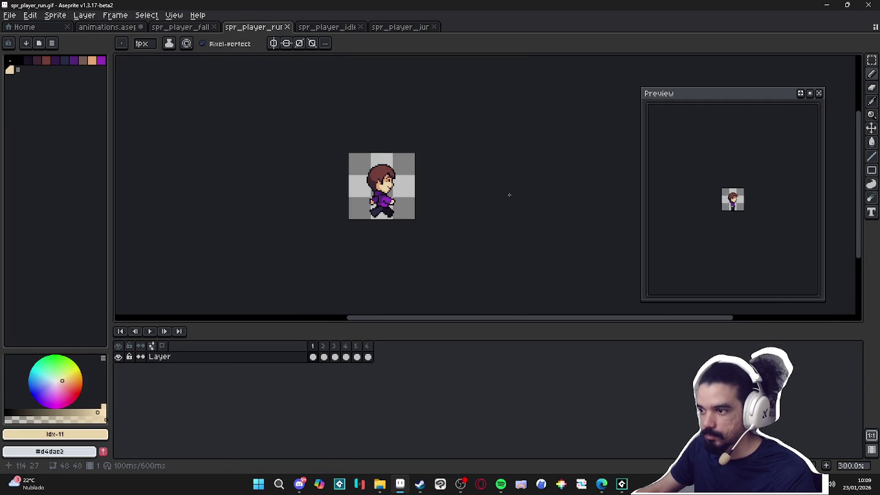
pyautogui.hotkey('ctrl', 'e')
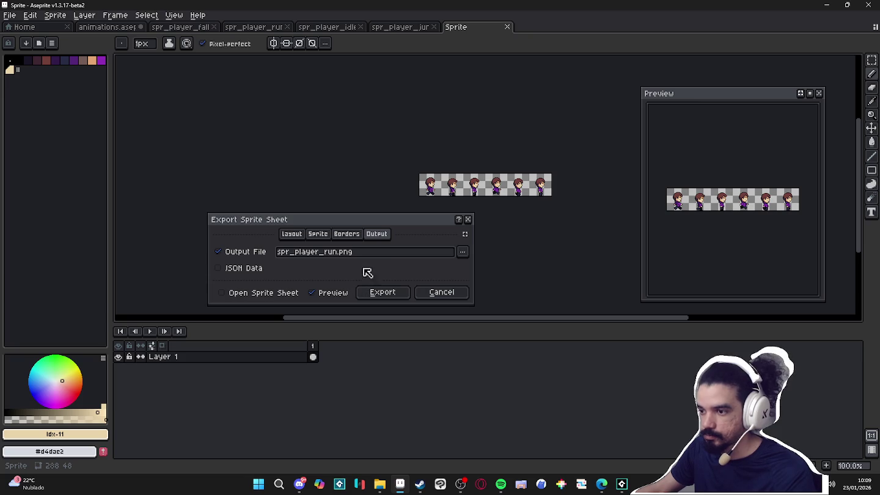
pyautogui.click(330, 255)
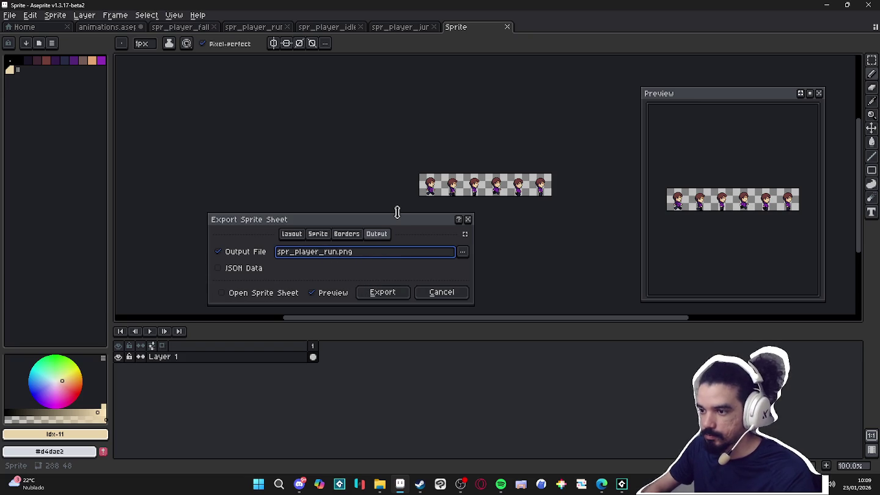
pyautogui.write('_sheet')
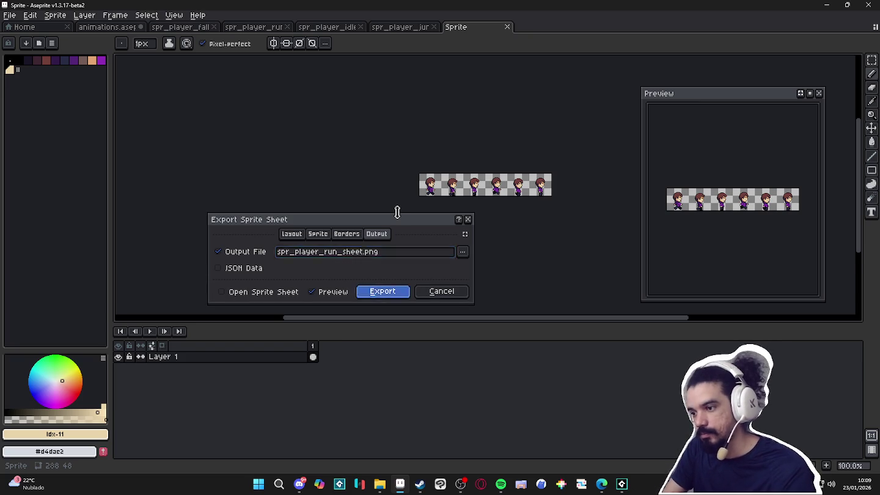
pyautogui.press('Return')
# Export spr_player_idle as a sprite sheet with _sheet added to its file name
pyautogui.click(329, 26)
pyautogui.scroll(1, 475, 187)
pyautogui.scroll(3, 475, 187)
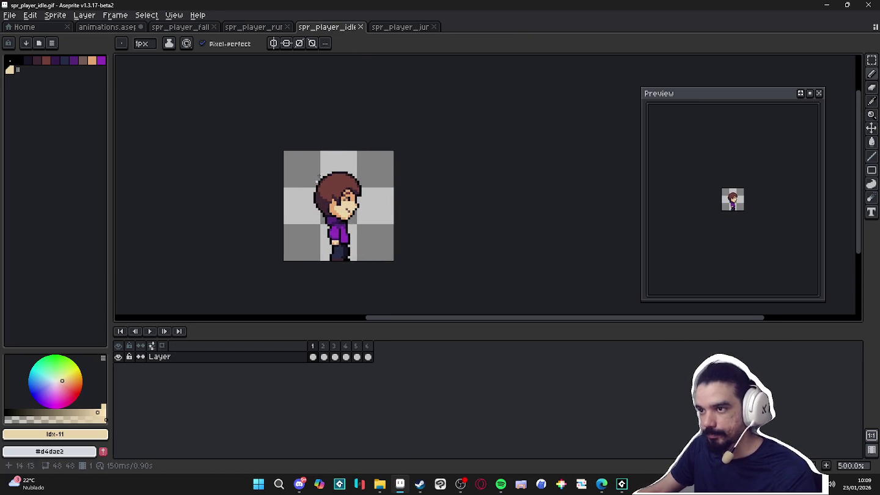
pyautogui.hotkey('ctrl', 'e')
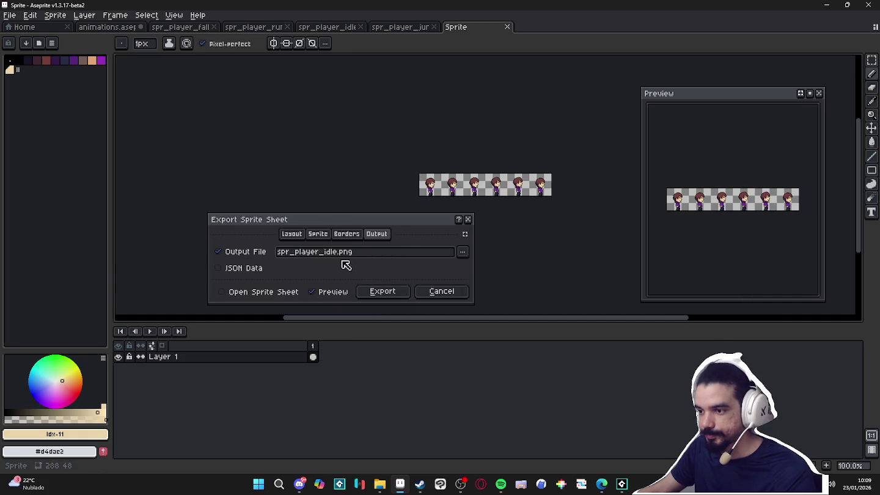
pyautogui.click(341, 253)
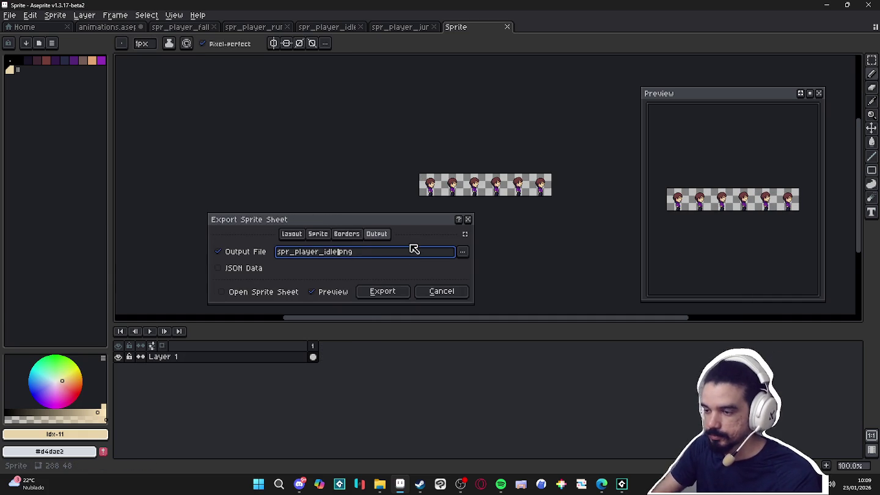
pyautogui.write('_shet')
pyautogui.press('Return')
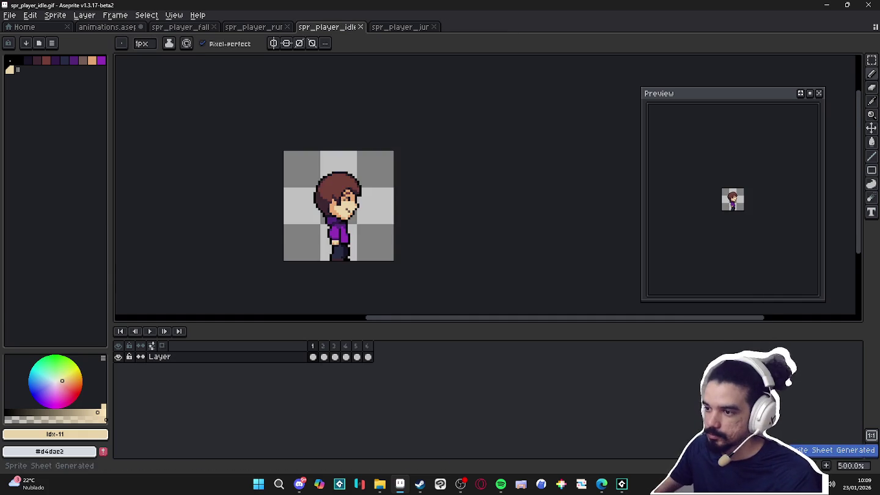
# Export spr_player_jump as a _sheet sprite sheet, then return to the character folder
pyautogui.click(424, 26)
pyautogui.scroll(5, 495, 196)
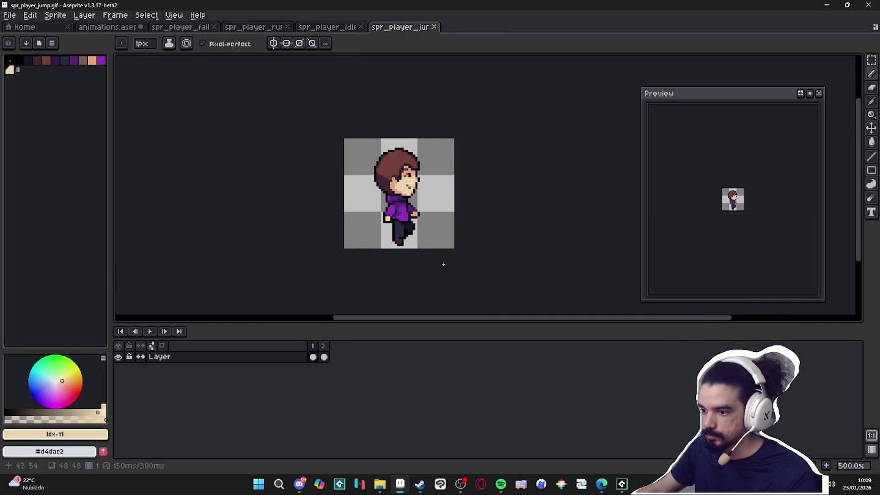
pyautogui.hotkey('ctrl', 'e')
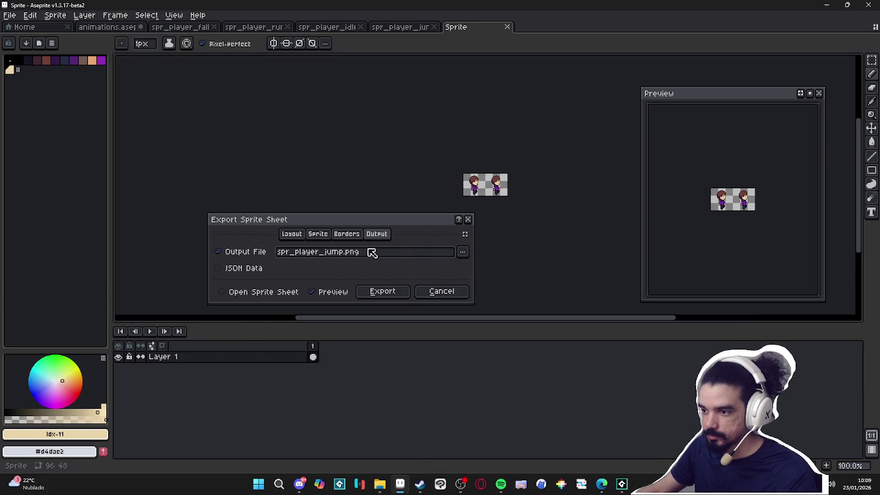
pyautogui.click(341, 253)
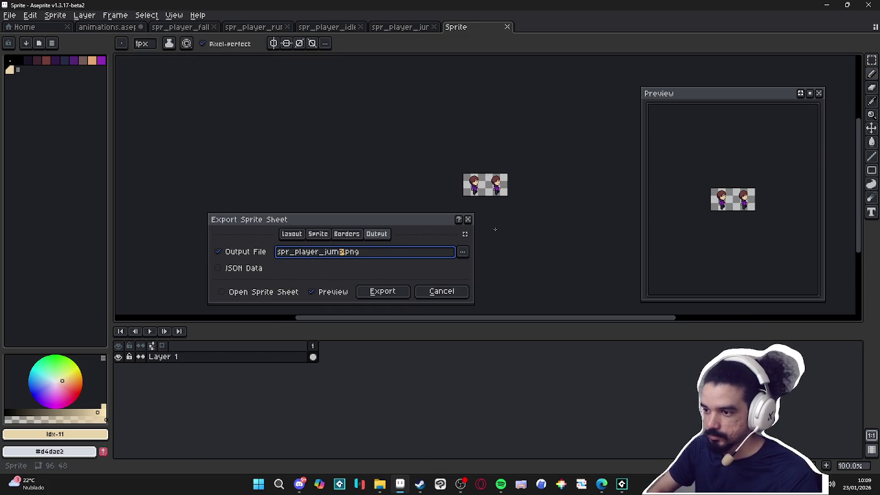
pyautogui.write('_sh')
pyautogui.press('Return')
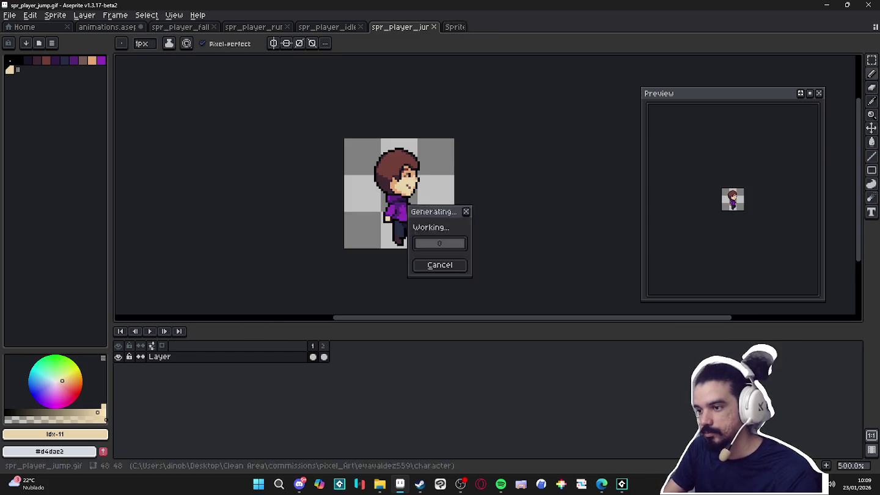
pyautogui.click(380, 484)
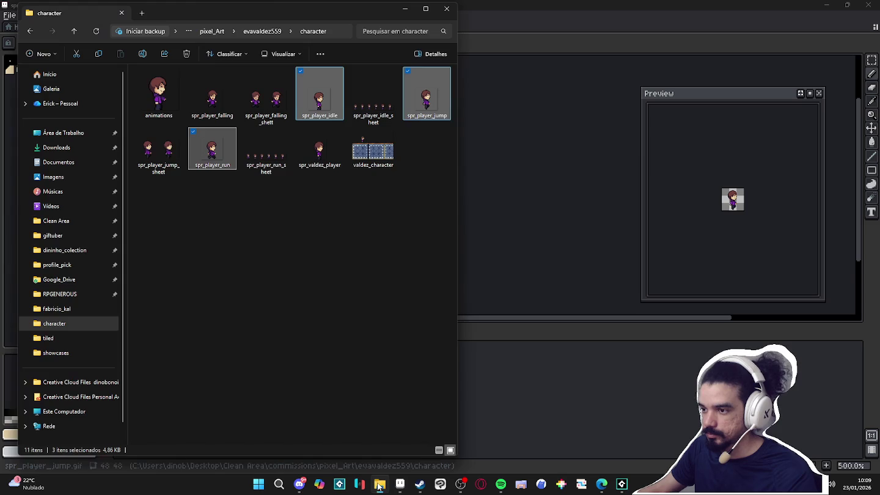
# Create a new folder named gifs inside the character folder
pyautogui.rightClick(252, 223)
pyautogui.moveTo(331, 368)
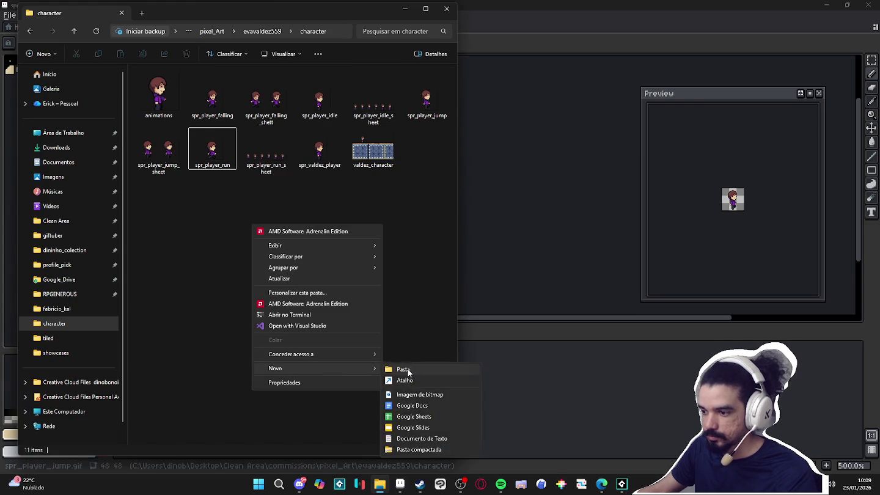
pyautogui.click(404, 369)
pyautogui.write('gifs')
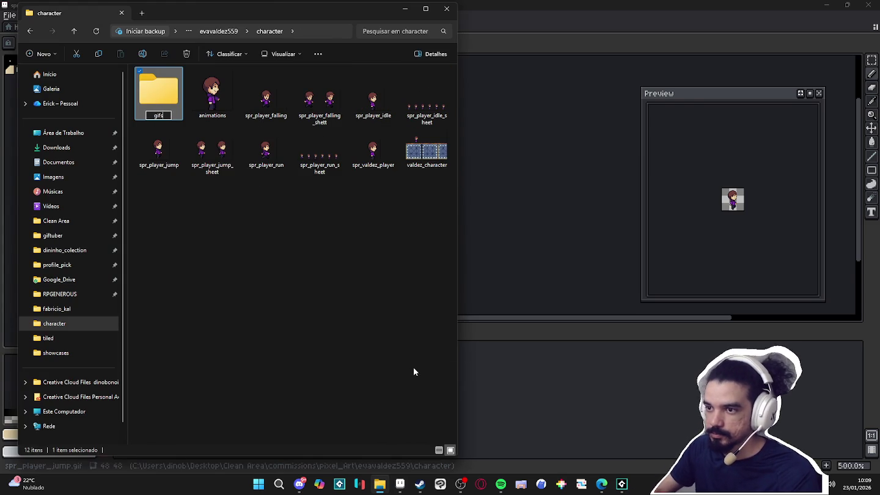
pyautogui.press('Return')
# Move the five player sprite GIFs, including valdez_player, into the gifs folder
pyautogui.click(273, 95)
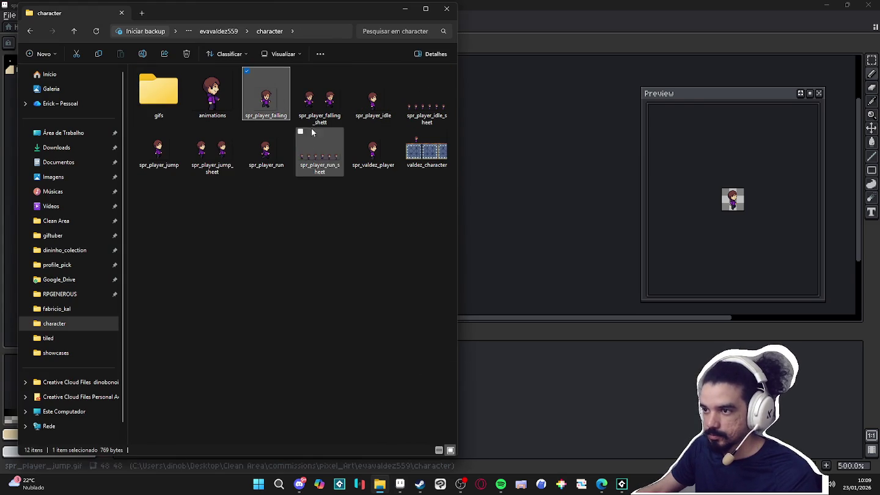
pyautogui.keyDown('ctrl'); pyautogui.click(371, 95); pyautogui.keyUp('ctrl')
pyautogui.keyDown('ctrl'); pyautogui.click(159, 150); pyautogui.keyUp('ctrl')
pyautogui.keyDown('ctrl'); pyautogui.click(263, 150); pyautogui.keyUp('ctrl')
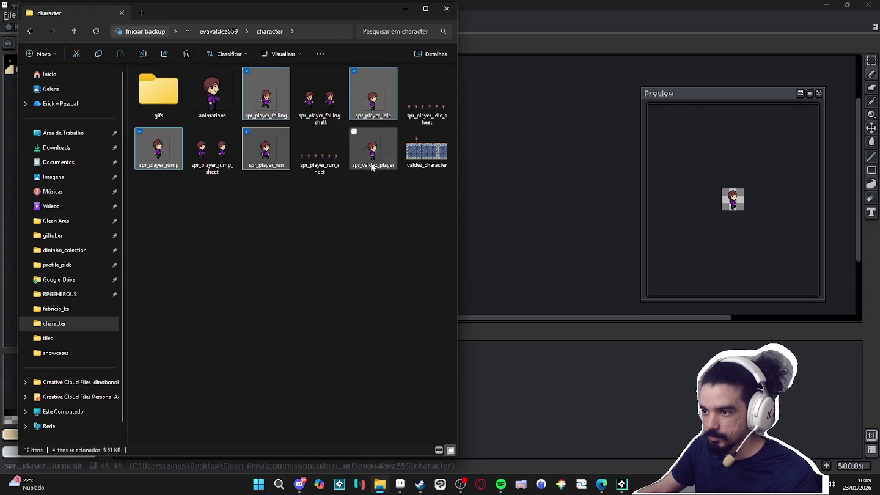
pyautogui.keyDown('ctrl'); pyautogui.click(383, 157); pyautogui.keyUp('ctrl')
pyautogui.moveTo(382, 157); pyautogui.dragTo(156, 95)
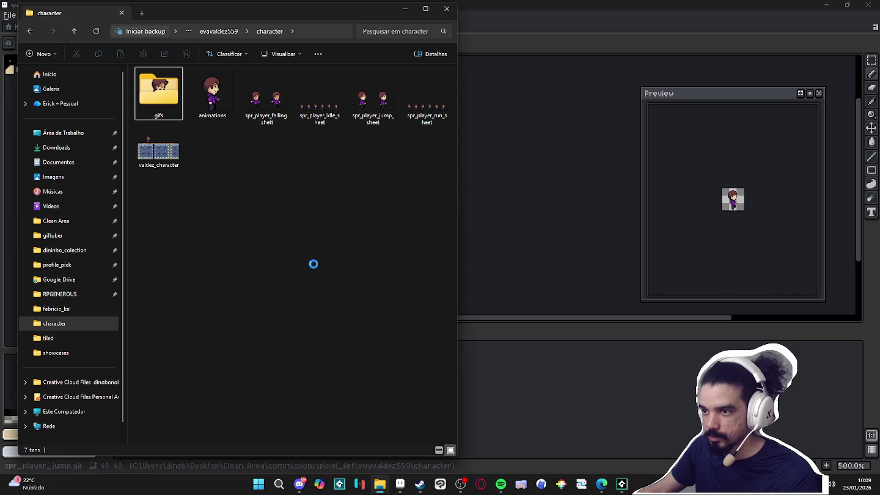
# Create a spritesheets folder and move the falling, idle, jump and run sheets into it
pyautogui.rightClick(282, 209)
pyautogui.click(256, 199)
pyautogui.rightClick(300, 188)
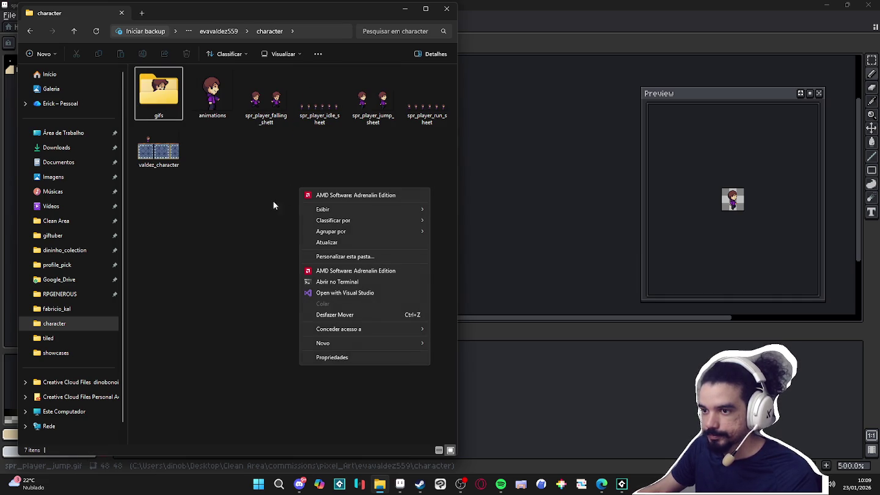
pyautogui.moveTo(416, 343)
pyautogui.click(452, 344)
pyautogui.write('spritesheets')
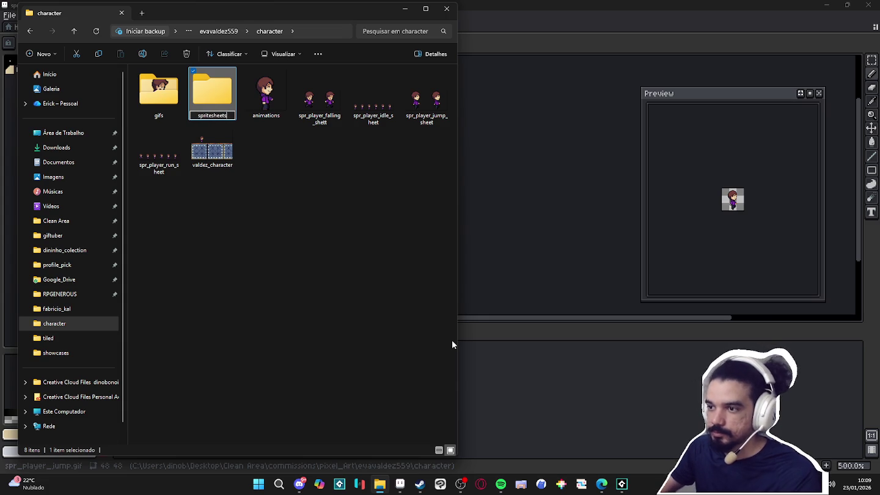
pyautogui.press('Return')
pyautogui.moveTo(292, 134)
pyautogui.mouseDown()
pyautogui.moveTo(368, 109)
pyautogui.moveTo(410, 112)
pyautogui.mouseUp()
pyautogui.keyDown('ctrl'); pyautogui.click(158, 158); pyautogui.keyUp('ctrl')
pyautogui.moveTo(158, 157)
pyautogui.mouseDown()
pyautogui.moveTo(256, 98)
pyautogui.moveTo(212, 95)
pyautogui.mouseUp()
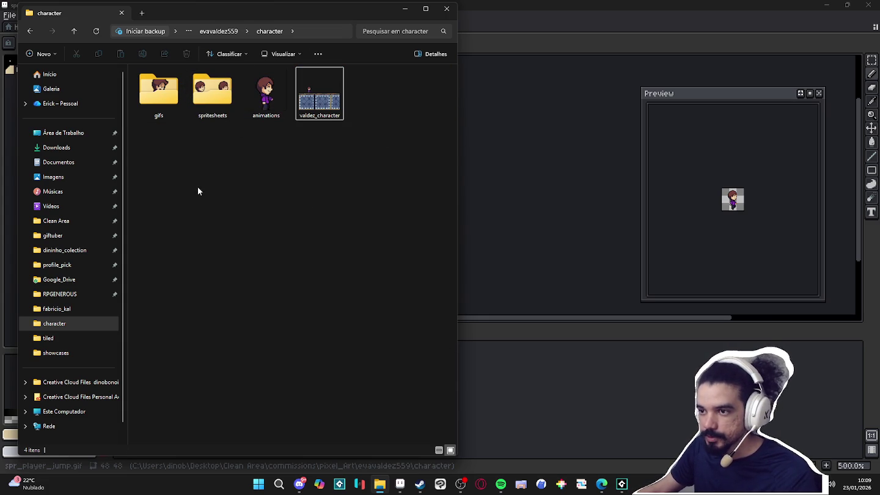
# Create a new folder named final in the character folder
pyautogui.rightClick(183, 154)
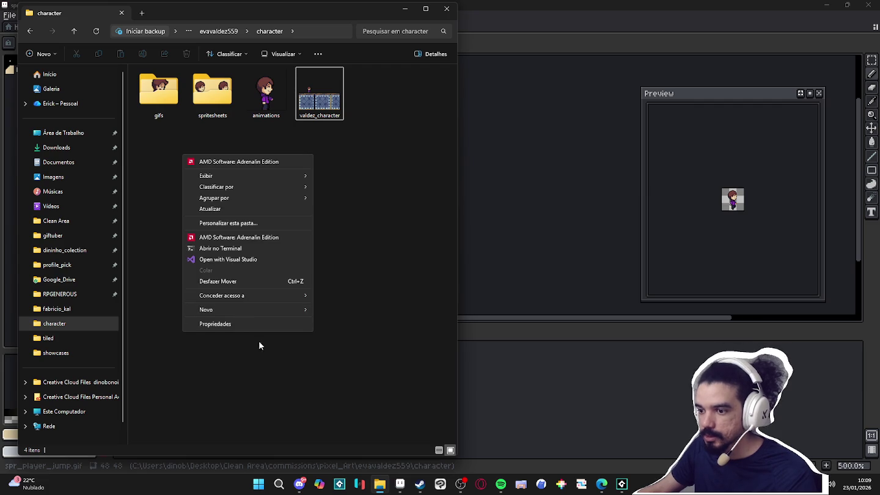
pyautogui.moveTo(270, 310)
pyautogui.click(333, 311)
pyautogui.write('final')
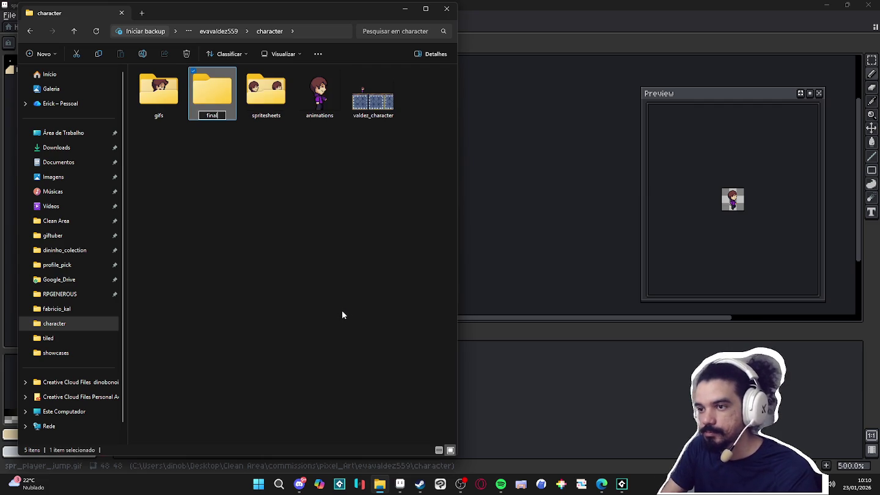
pyautogui.press('Return')
# Move the gifs and spritesheets folders into final, removing accidental duplicates
pyautogui.click(266, 92)
pyautogui.keyDown('ctrl'); pyautogui.click(212, 91); pyautogui.keyUp('ctrl')
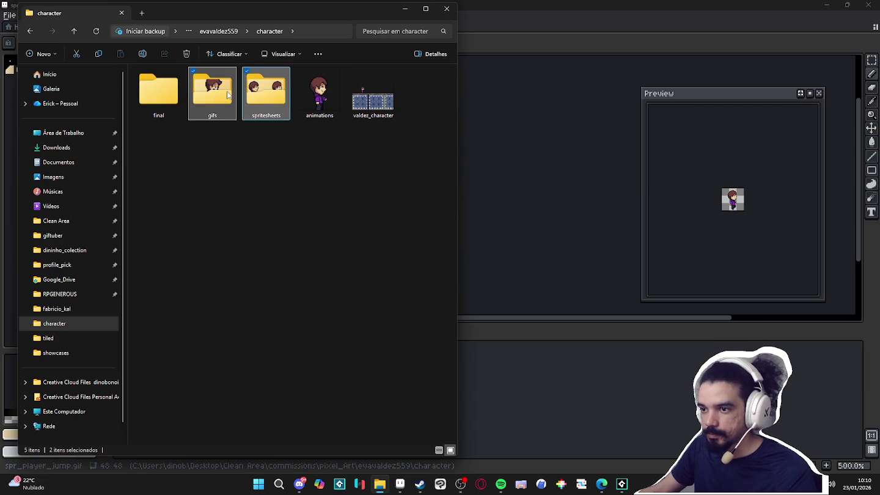
pyautogui.hotkey('ctrl', 'c')
pyautogui.hotkey('ctrl', 'v')
pyautogui.press('Delete')
pyautogui.click(257, 117)
pyautogui.keyDown('ctrl'); pyautogui.click(229, 85); pyautogui.keyUp('ctrl')
pyautogui.moveTo(229, 85)
pyautogui.mouseDown()
pyautogui.moveTo(196, 78)
pyautogui.moveTo(158, 92)
pyautogui.mouseUp()
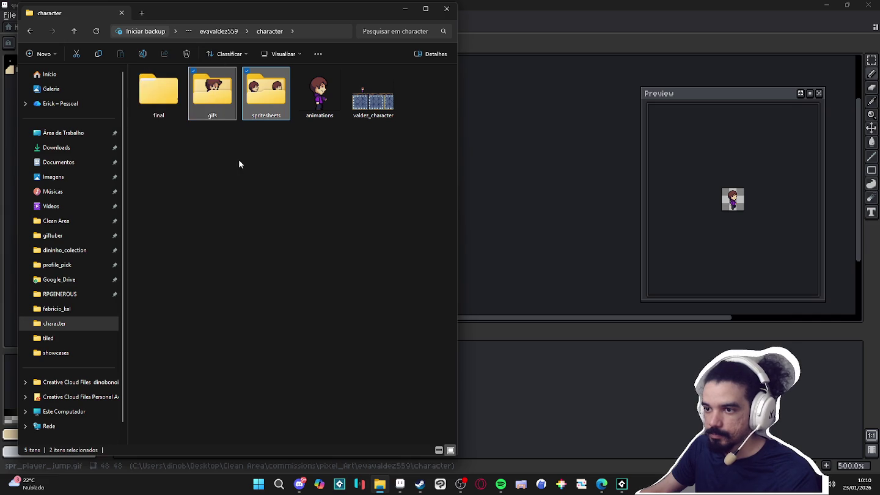
# Compress the final folder into final.zip with 7-Zip, then briefly bring up Spotify
pyautogui.click(178, 95)
pyautogui.rightClick(178, 95)
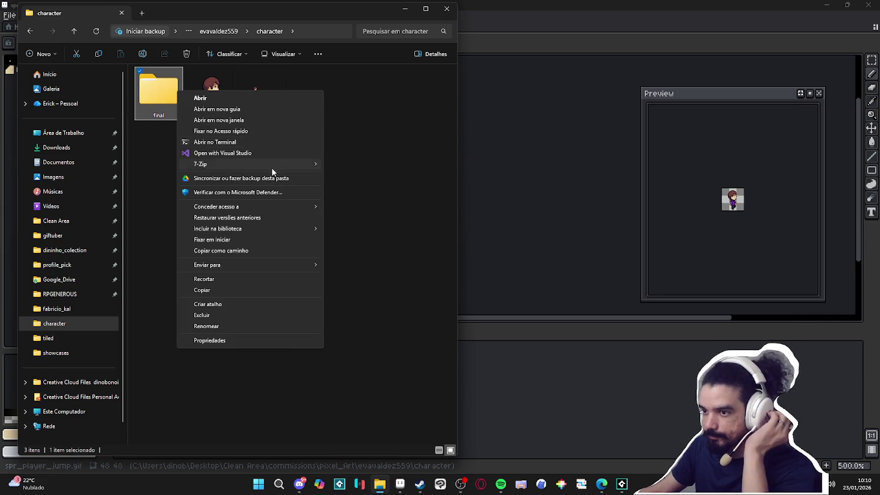
pyautogui.moveTo(245, 163)
pyautogui.click(395, 208)
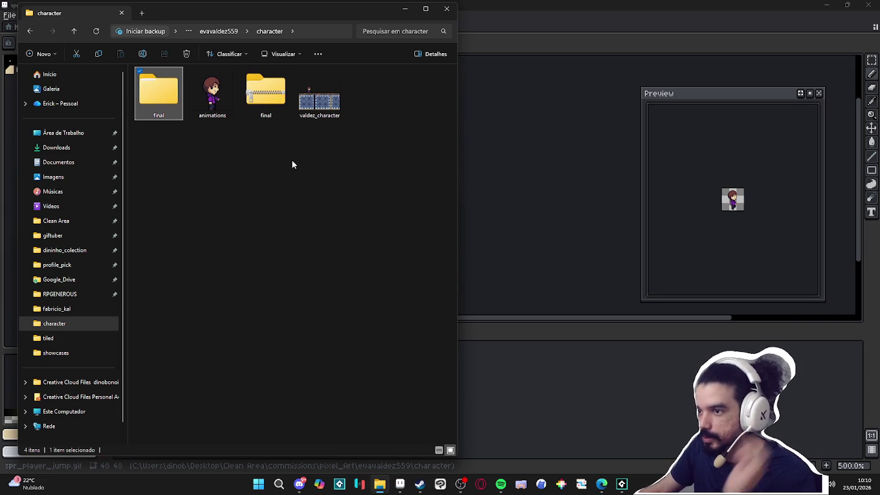
pyautogui.click(500, 484)
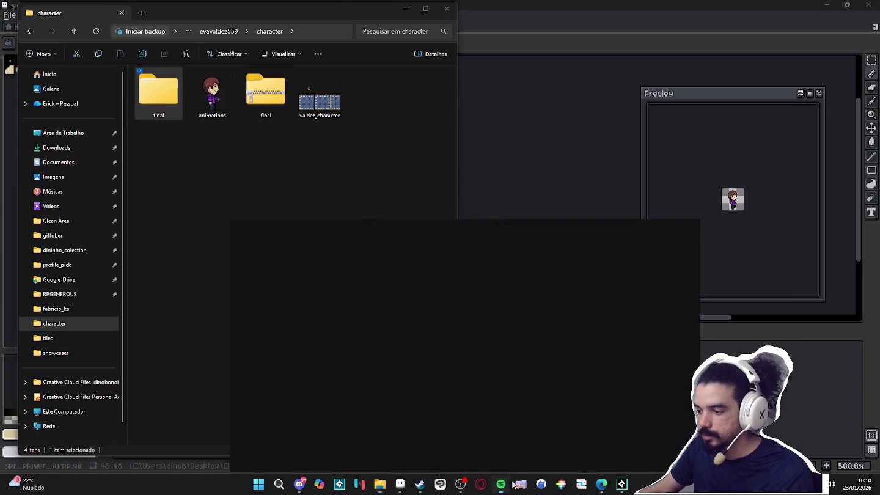
pyautogui.click(828, 8)
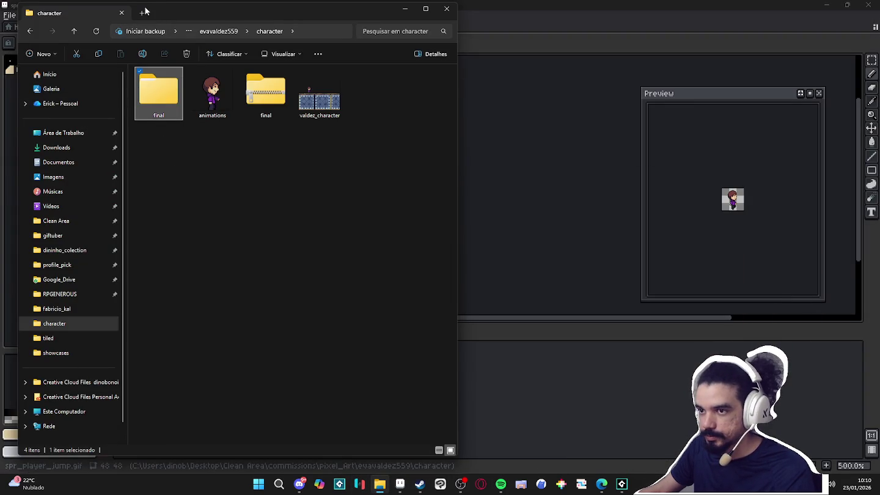
# In a new Explorer tab, launch AudioTitan from the desktop's radio_royal folder and minimize it
pyautogui.hotkey('ctrl', 't')
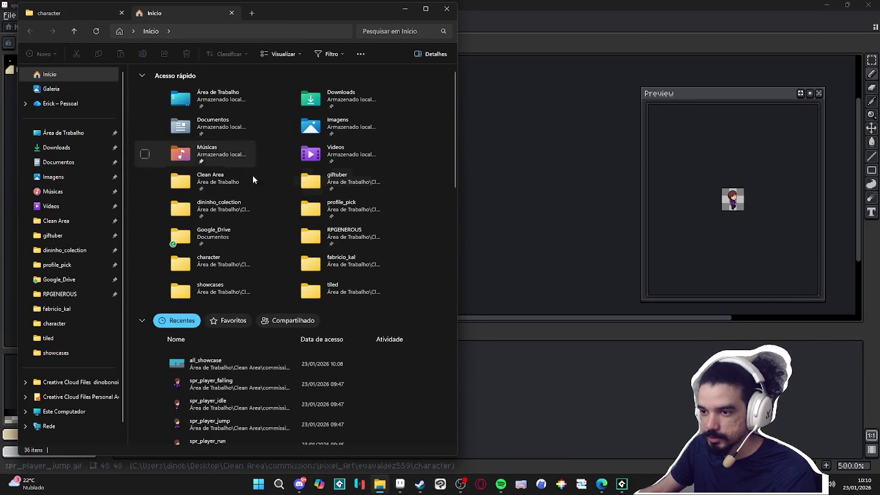
pyautogui.click(61, 163)
pyautogui.click(61, 132)
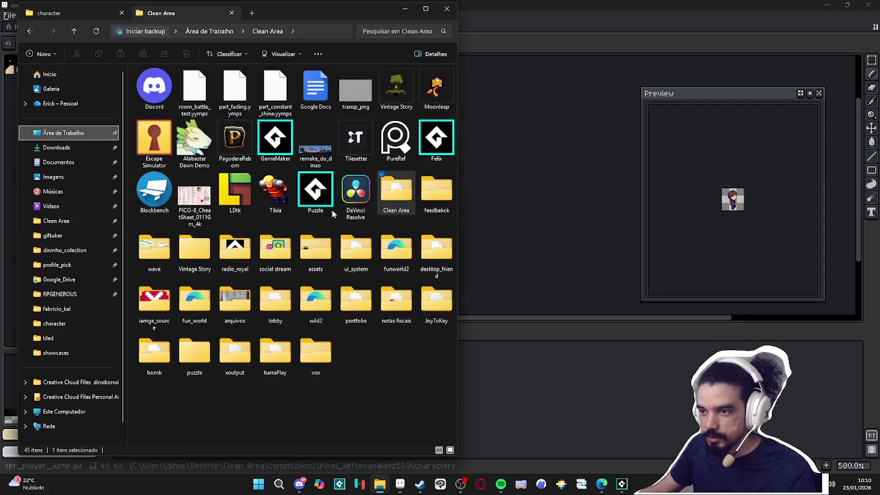
pyautogui.doubleClick(250, 258)
pyautogui.doubleClick(173, 84)
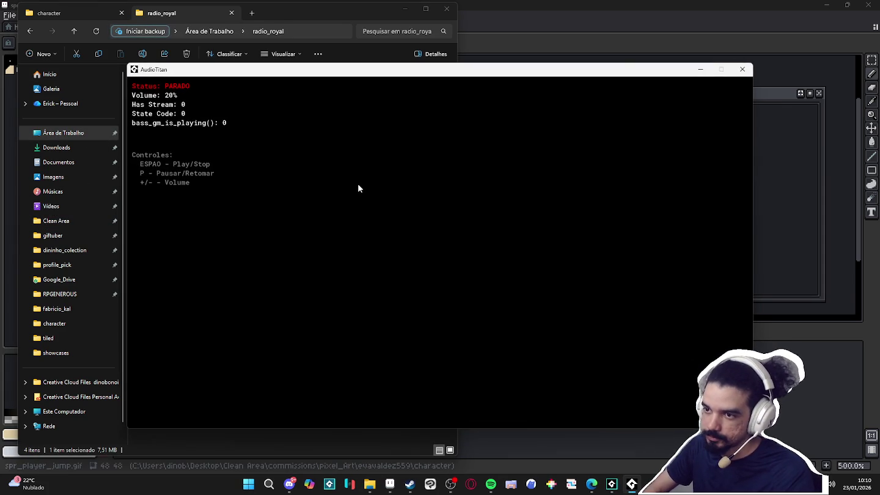
pyautogui.click(700, 70)
# Back in the character tab, start renaming the final zip archive
pyautogui.click(74, 14)
pyautogui.click(265, 95)
pyautogui.click(265, 148)
pyautogui.click(281, 102)
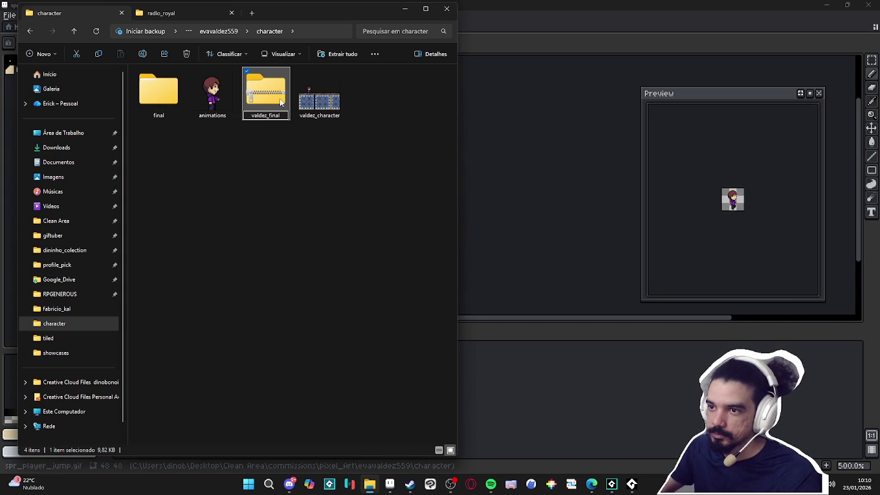
# Confirm valdez_final as the zip's new name and clear the selection
pyautogui.press('Return')
pyautogui.click(328, 183)
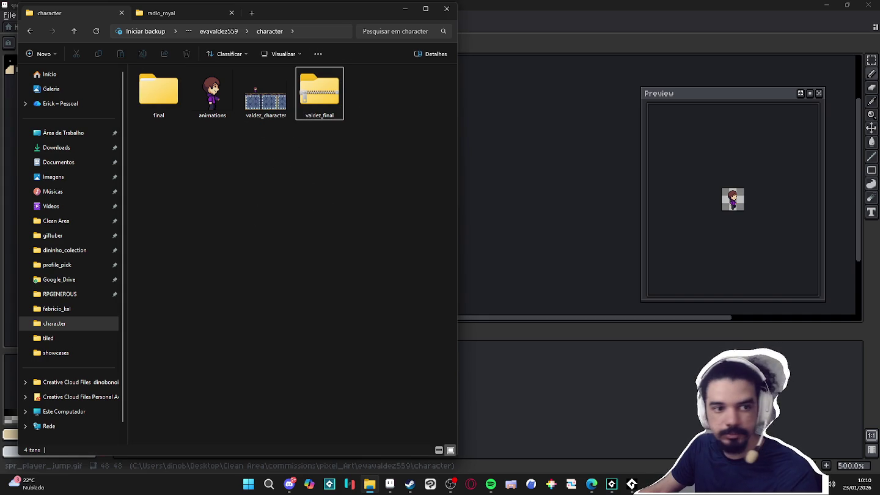
pyautogui.hotkey('alt', 'Tab')
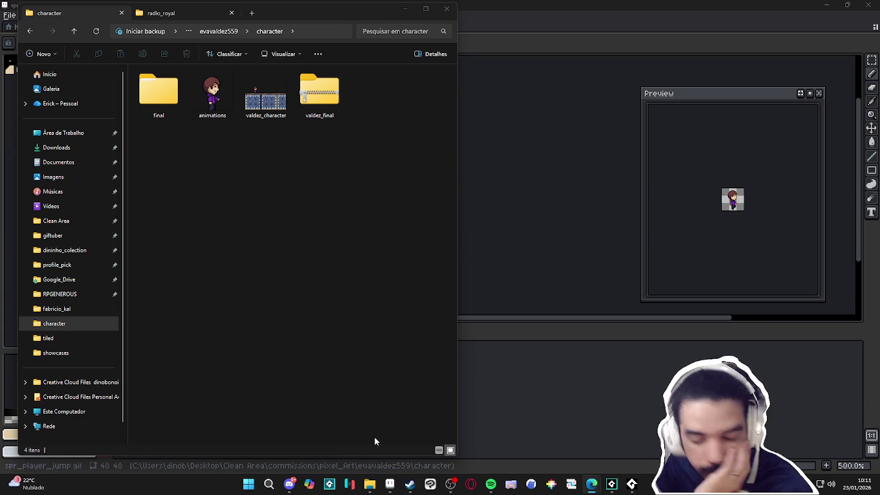
pyautogui.click(248, 484)
# Launch Calculator from Start search, then minimize Explorer to reveal Aseprite
pyautogui.write('ca')
pyautogui.press('Return')
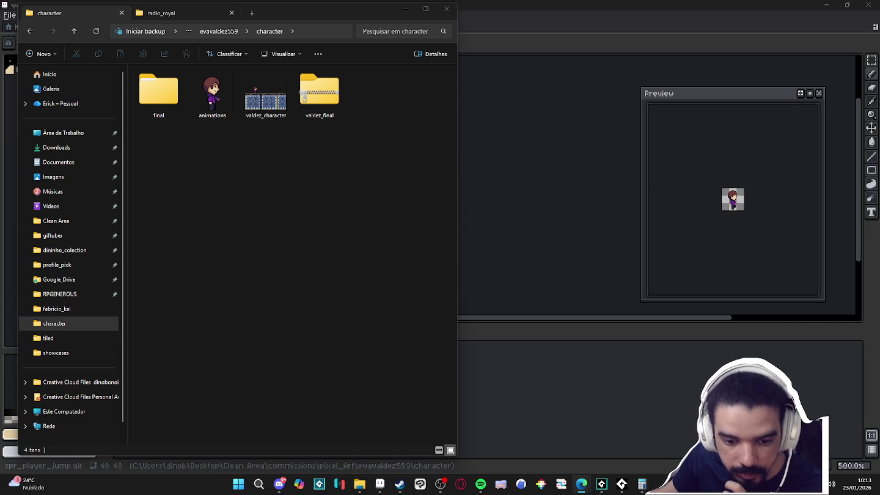
pyautogui.click(403, 9)
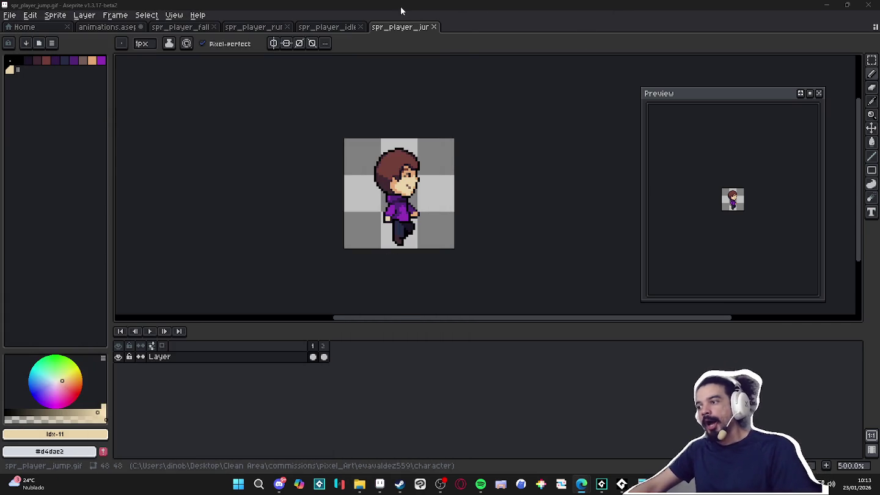
# Look through the idle, run, falling and animations sprites and compare them with the GameMaker mockup
pyautogui.click(329, 27)
pyautogui.click(265, 27)
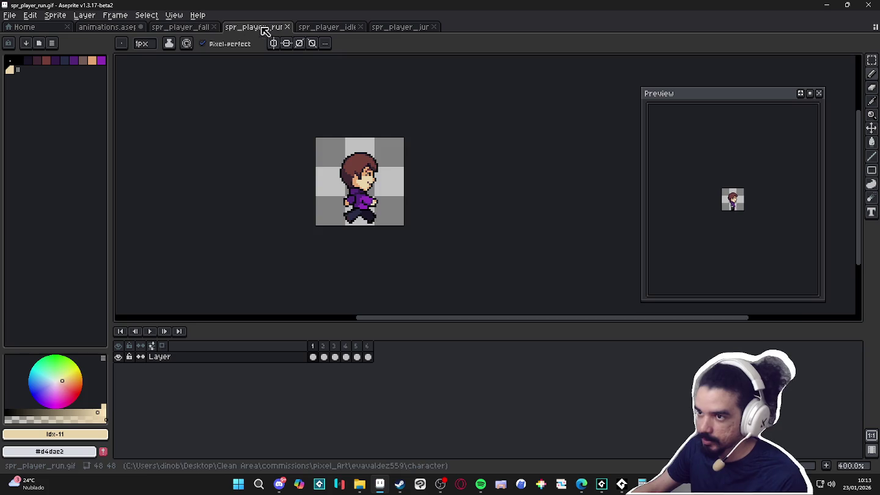
pyautogui.click(190, 27)
pyautogui.click(123, 27)
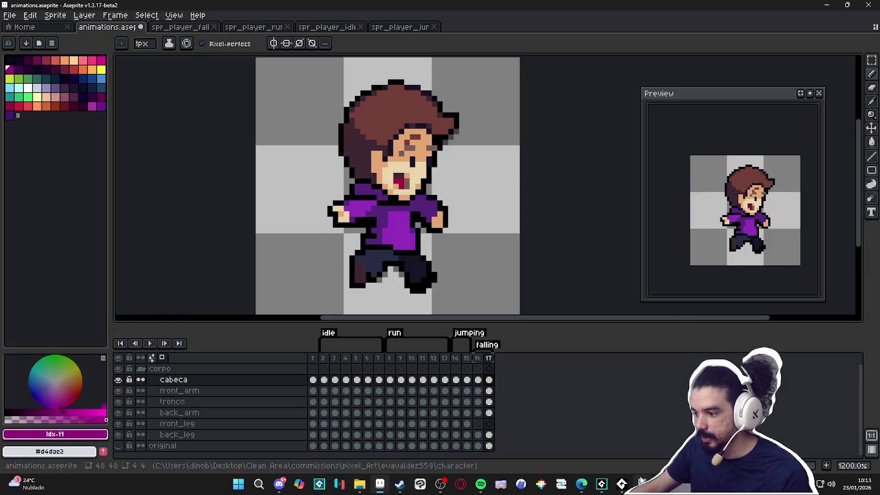
pyautogui.click(622, 484)
pyautogui.click(700, 69)
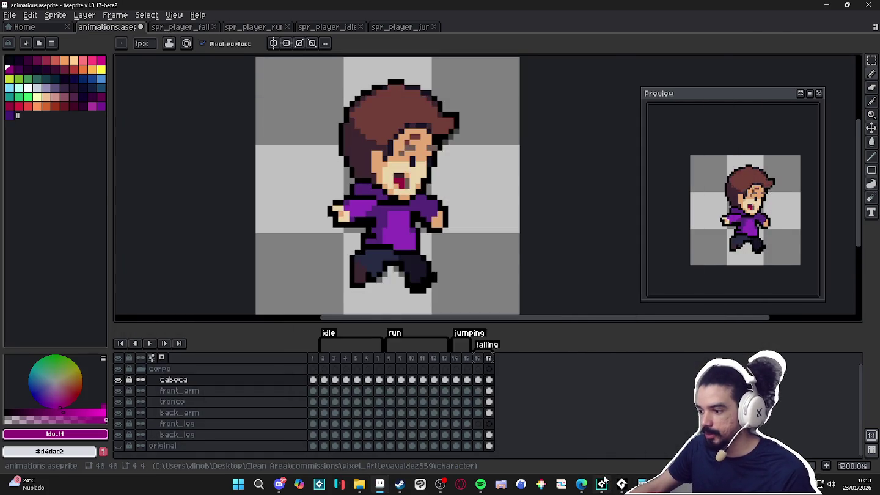
pyautogui.click(602, 485)
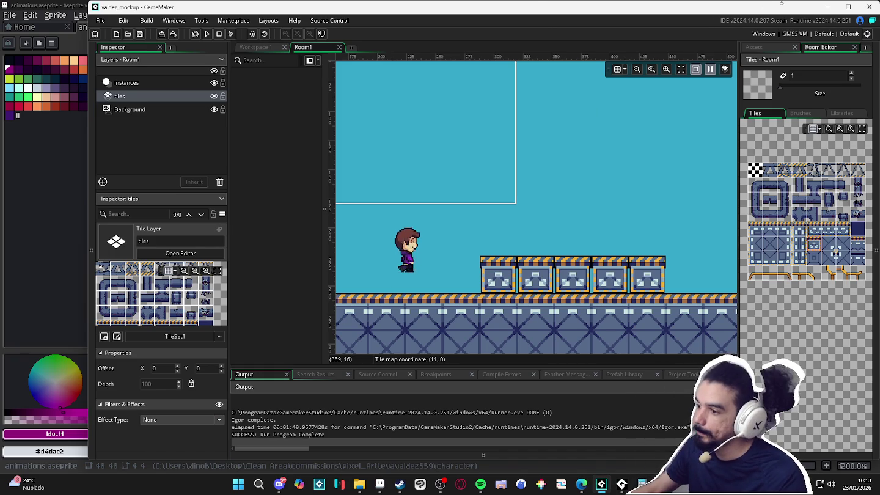
pyautogui.click(828, 9)
# Return to spr_player_run, minimize Aseprite and stop the running GameMaker in Steam
pyautogui.click(235, 29)
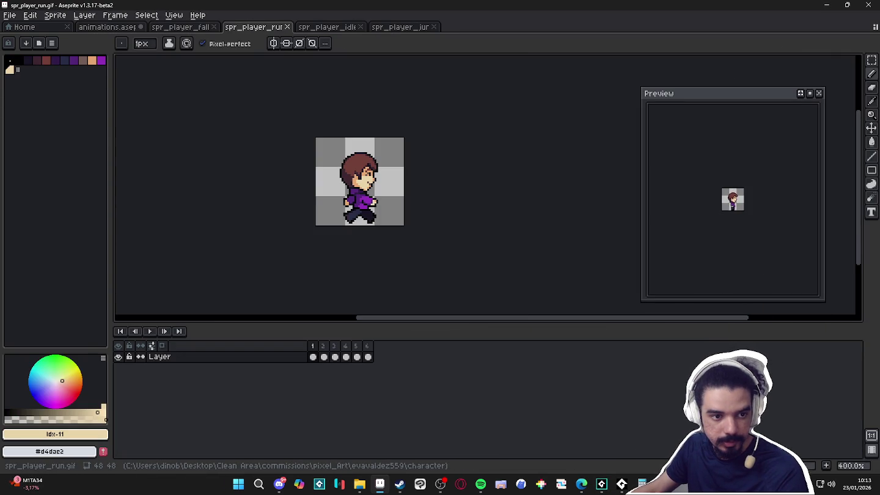
pyautogui.hotkey('alt', 'Tab')
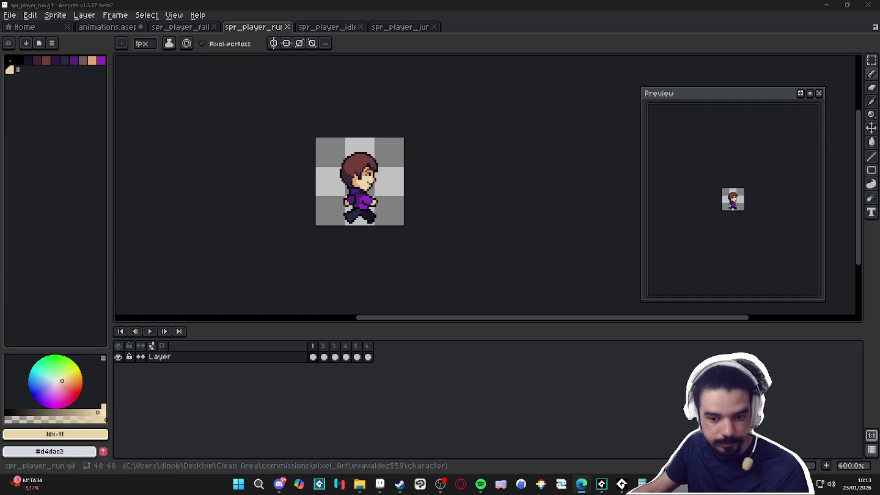
pyautogui.click(827, 5)
pyautogui.click(168, 203)
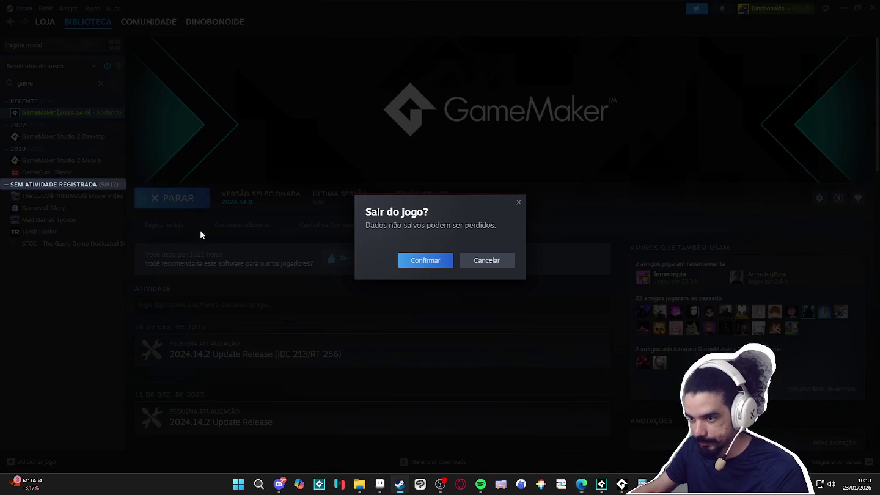
# Confirm quitting GameMaker in Steam and relaunch it
pyautogui.click(436, 264)
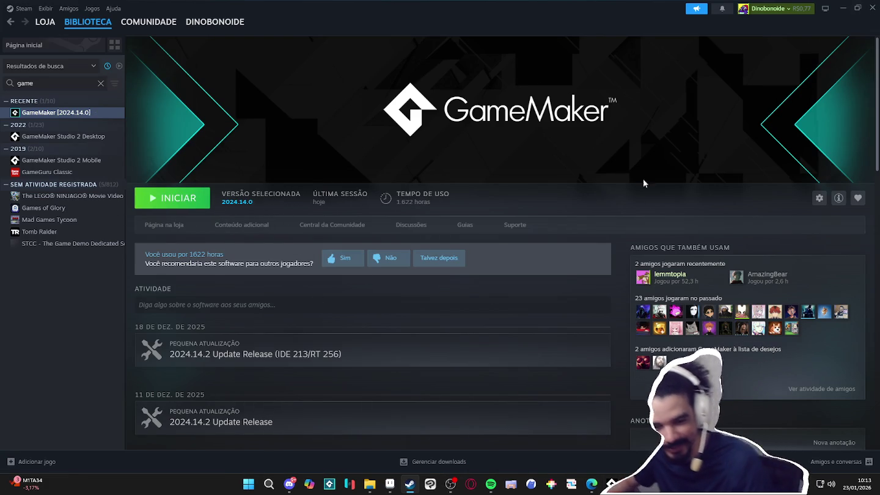
pyautogui.click(166, 199)
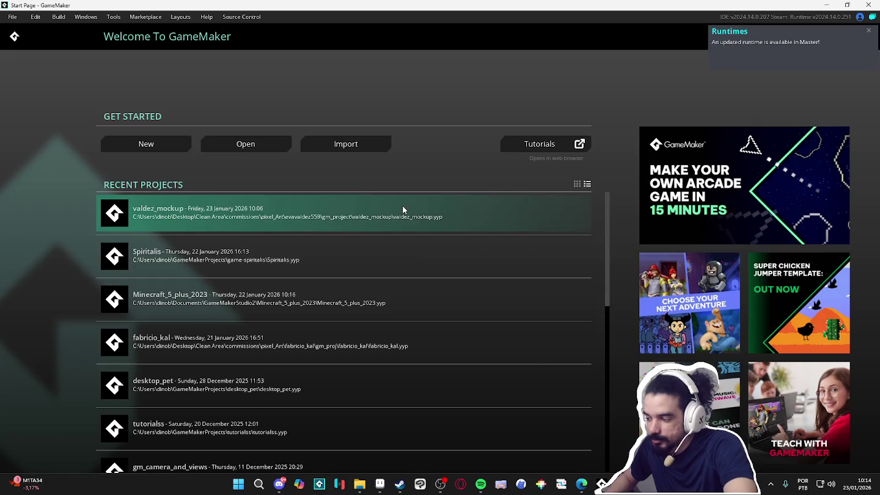
# Open Spiritalis from the Recent Projects list on the start page
pyautogui.click(283, 231)
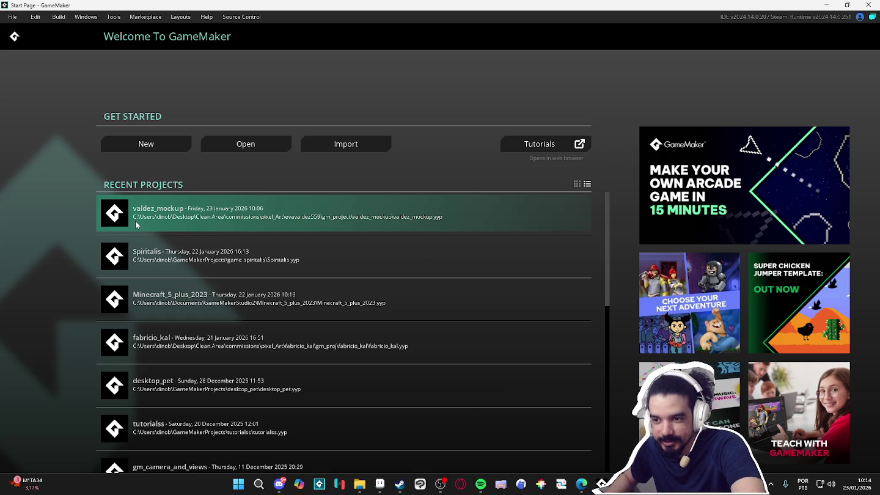
pyautogui.click(264, 263)
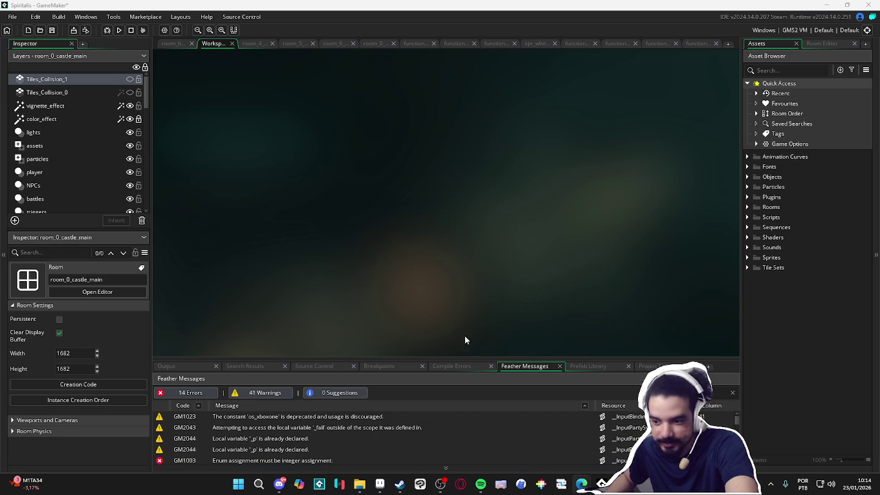
# Run Spiritalis with F5 and adjust its volume in the system mixer
pyautogui.press('F5')
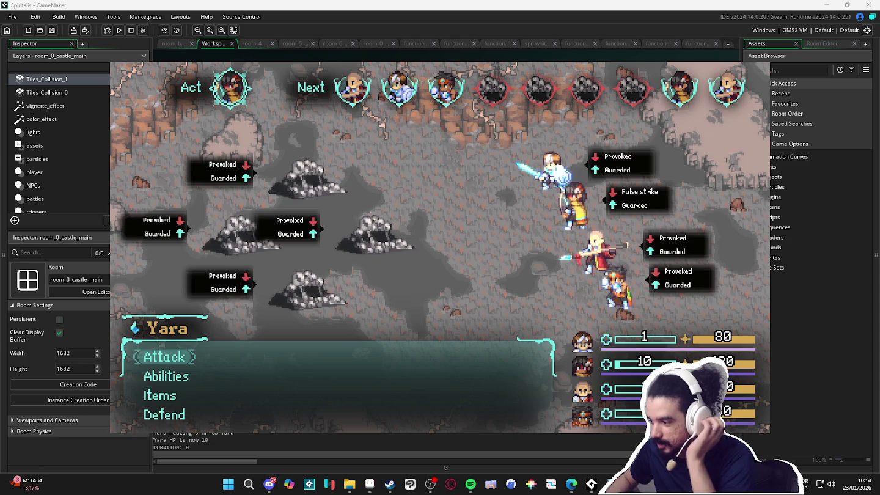
pyautogui.rightClick(831, 484)
pyautogui.click(838, 448)
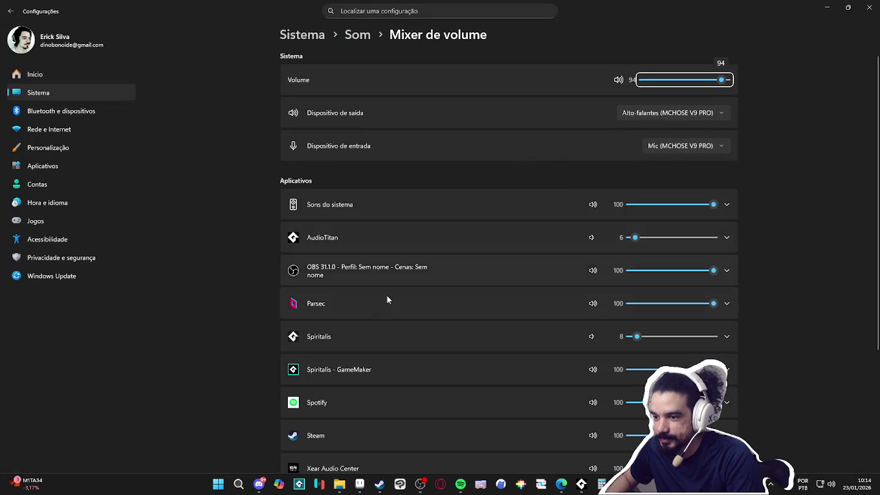
pyautogui.scroll(-2, 244, 326)
pyautogui.scroll(1, 501, 265)
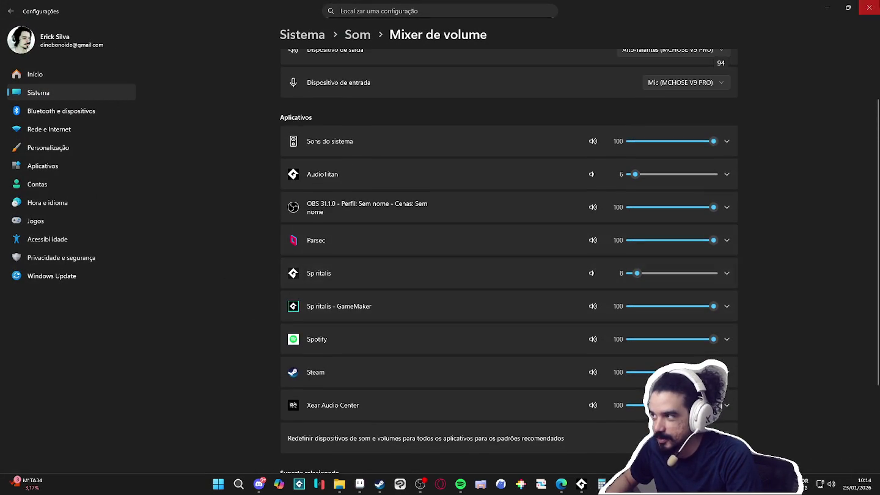
pyautogui.click(869, 7)
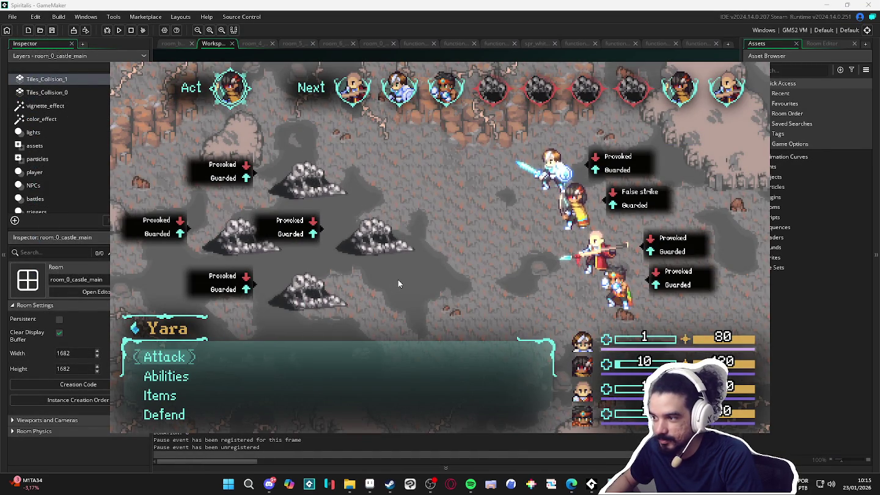
# Play several attack turns against the Sloth Blob, quit the game, and open Game Options
pyautogui.press('Return')
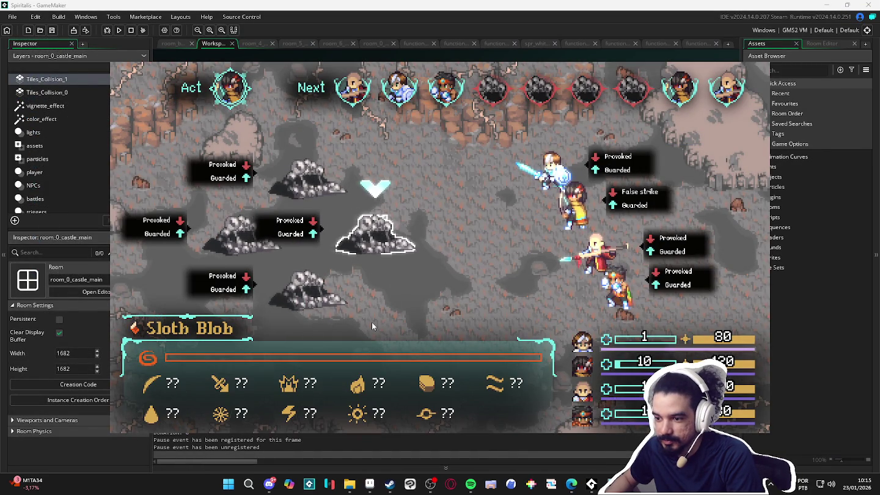
pyautogui.press('Return')
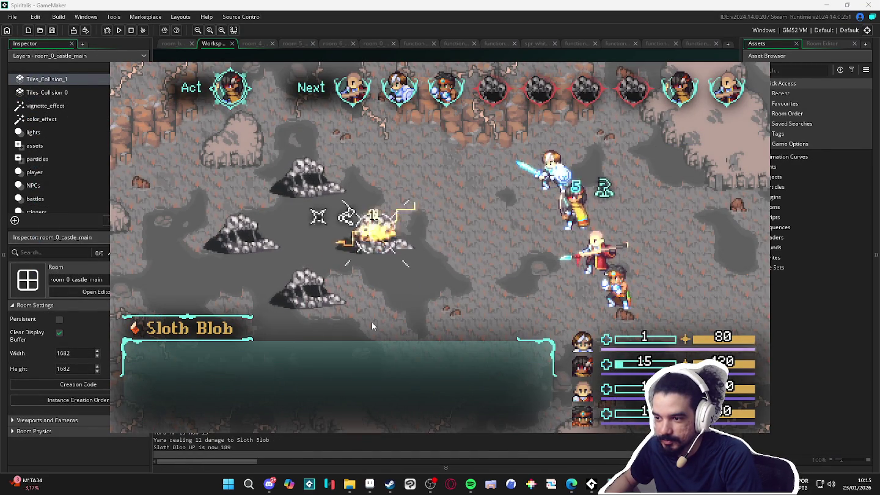
pyautogui.press('Return')
pyautogui.press('Return')
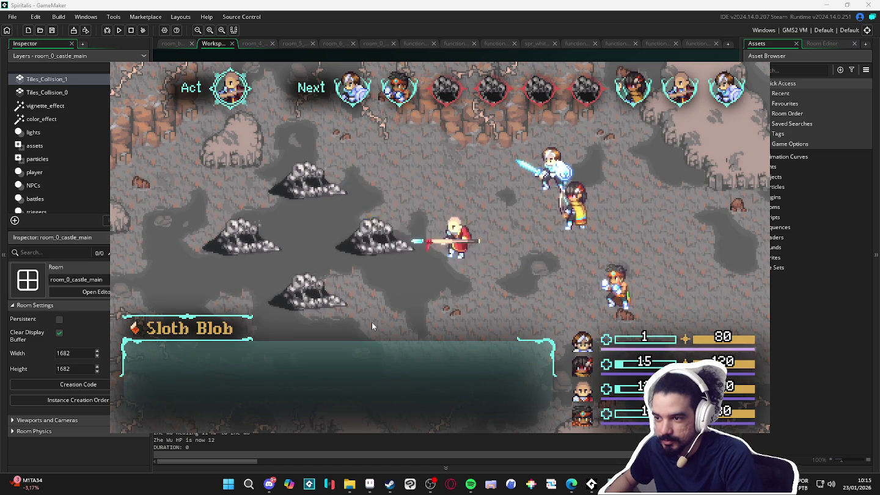
pyautogui.press('Return')
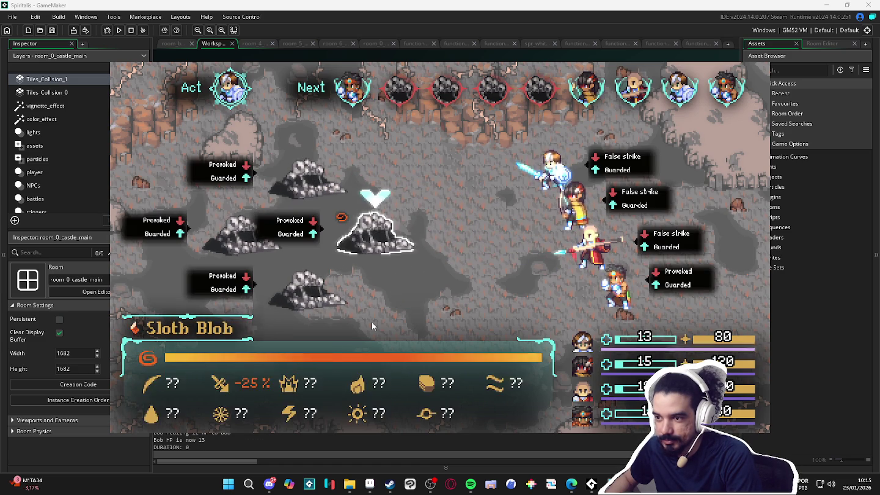
pyautogui.press('Return')
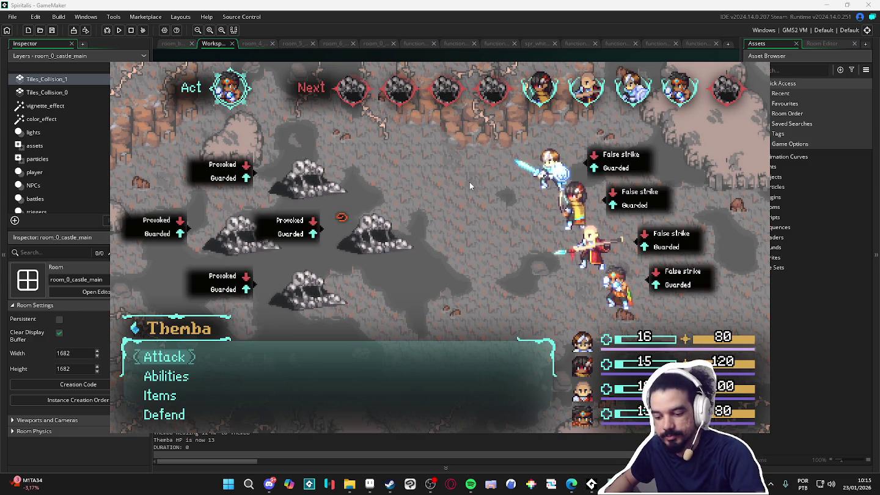
pyautogui.press('Escape')
pyautogui.click(165, 30)
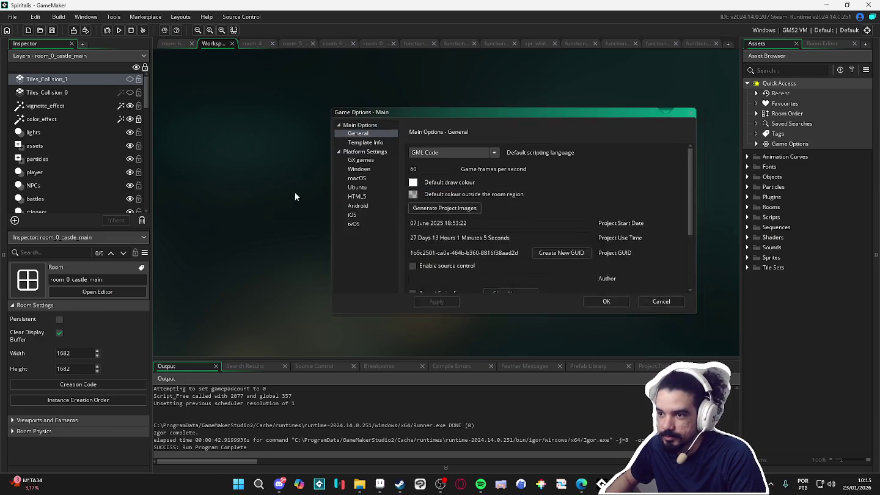
# Review the Windows > Graphics game options and close Game Options with OK
pyautogui.click(360, 122)
pyautogui.click(359, 106)
pyautogui.click(367, 97)
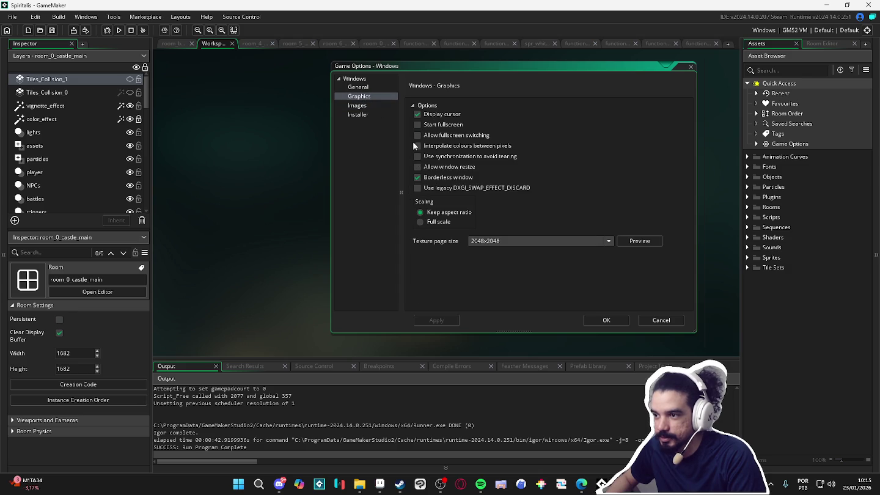
pyautogui.click(602, 321)
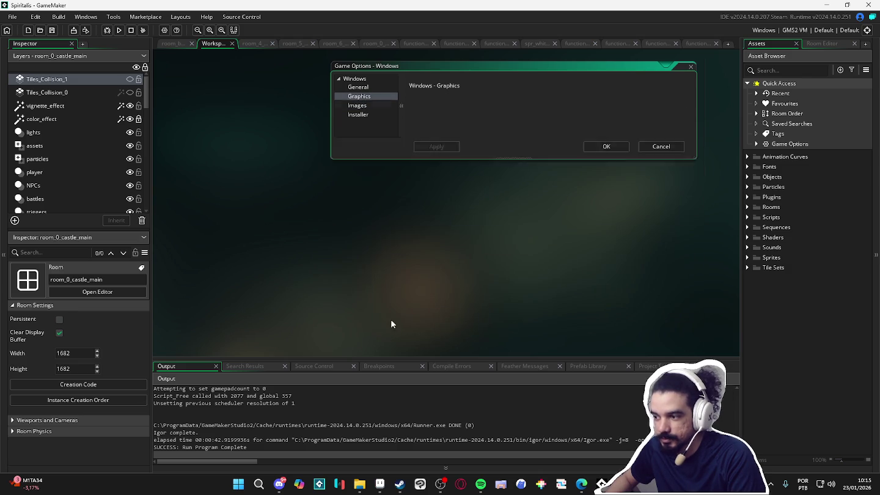
# Switch to the room_battle_test room and launch Tibia from the Start menu
pyautogui.click(177, 43)
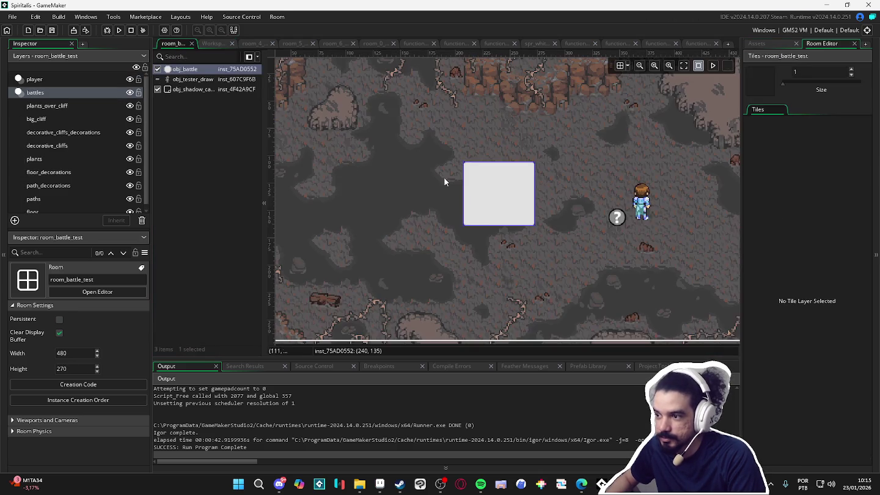
pyautogui.click(238, 484)
pyautogui.press('Escape')
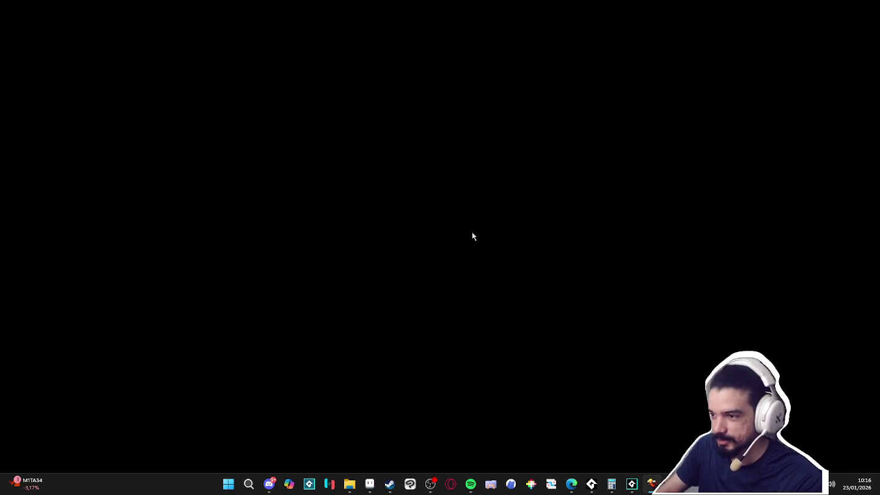
# Log in to Tibia, dismiss the reward wall, and walk the character around the temple
pyautogui.press('Return')
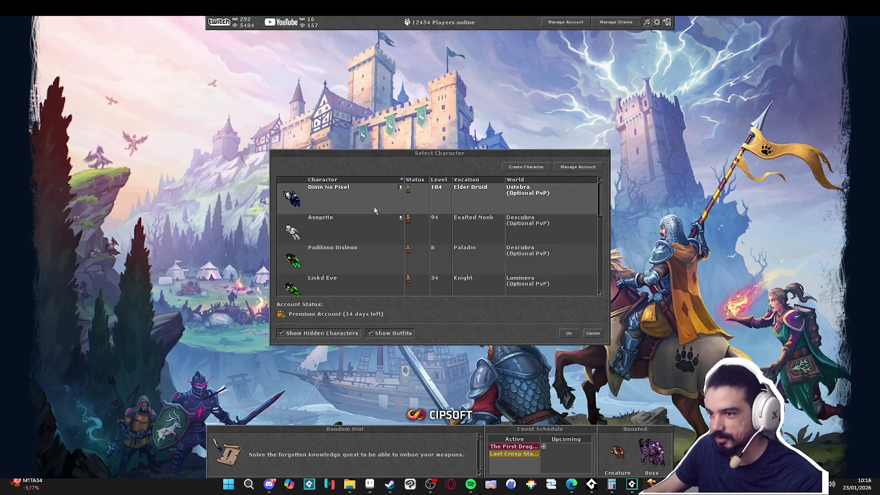
pyautogui.press('Return')
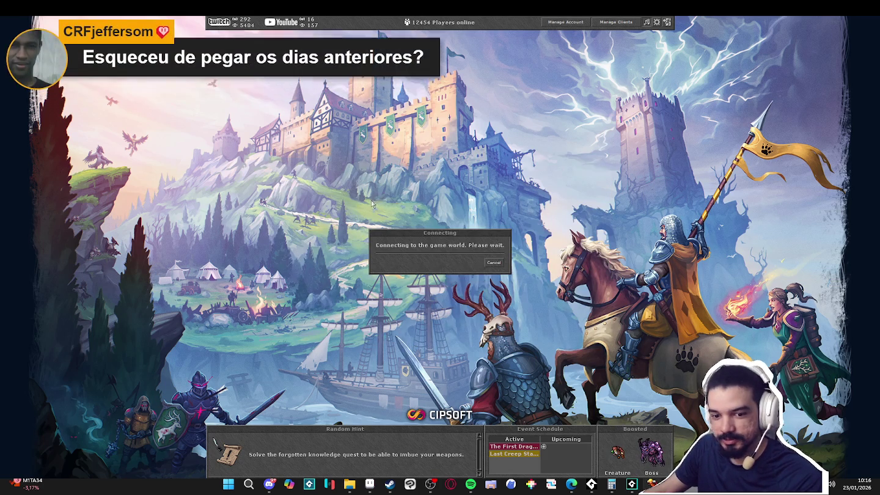
pyautogui.press('Down')
pyautogui.press('Down')
pyautogui.press('Down')
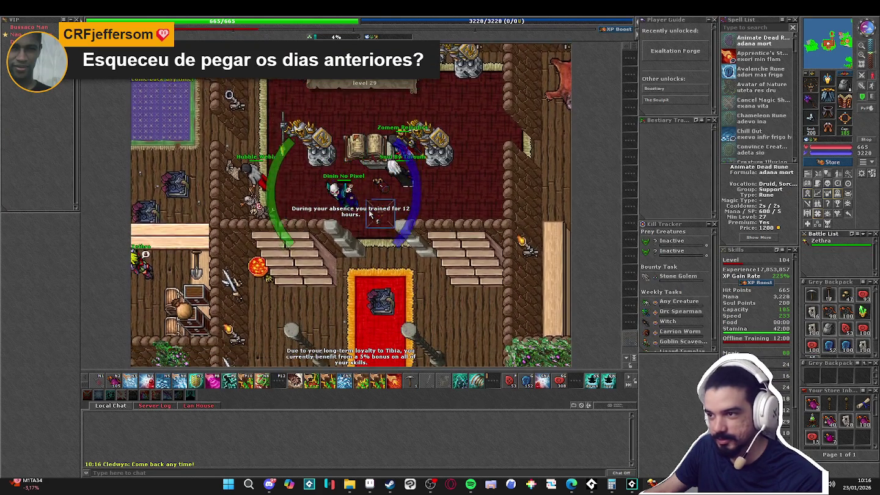
pyautogui.press('Right')
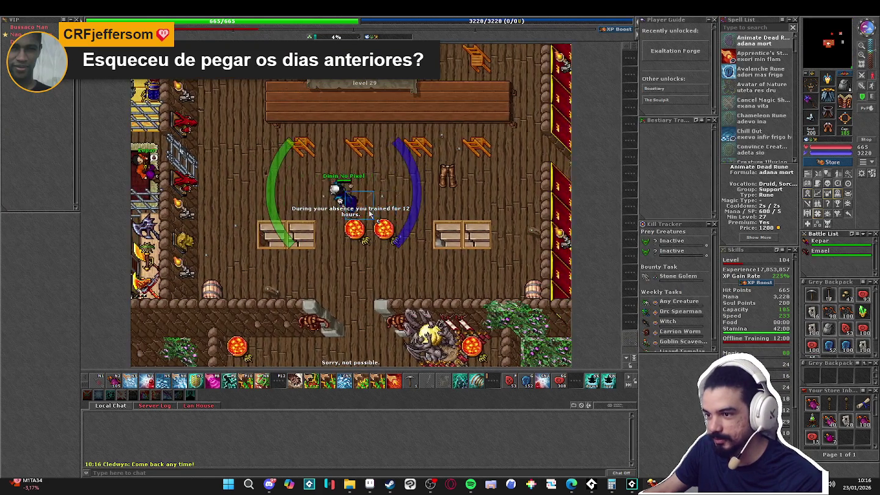
pyautogui.press('Down')
pyautogui.press('Down')
pyautogui.press('Down')
pyautogui.press('Down')
pyautogui.press('Down')
pyautogui.press('Down')
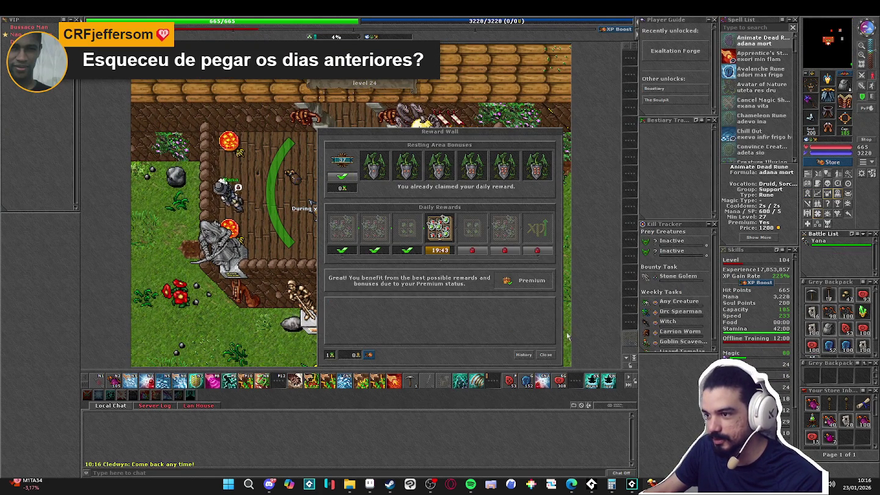
pyautogui.press('Escape')
pyautogui.press('Up')
pyautogui.press('Up')
pyautogui.press('Up')
pyautogui.press('Up')
pyautogui.press('Up')
pyautogui.press('Right')
pyautogui.press('Up')
pyautogui.press('Up')
pyautogui.press('Up')
pyautogui.press('Up')
pyautogui.press('Up')
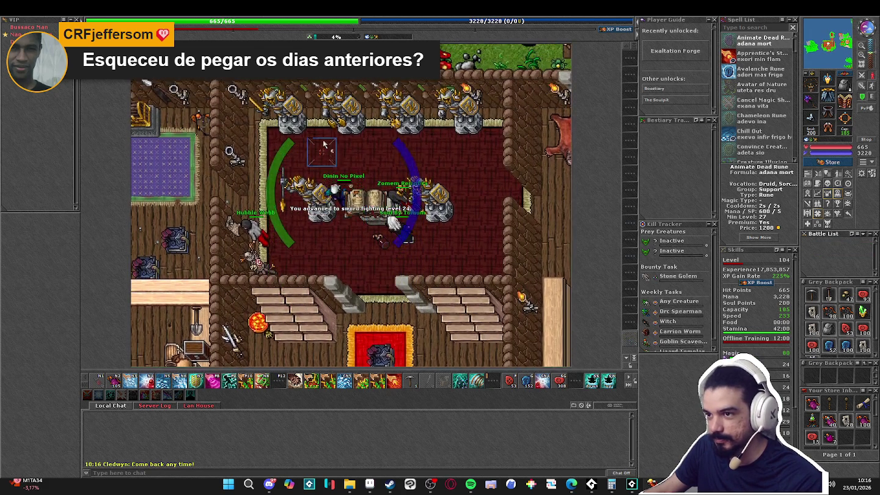
# Log out and enter the game with another character, walking it south
pyautogui.hotkey('ctrl', 'l')
pyautogui.press('Return')
pyautogui.doubleClick(342, 228)
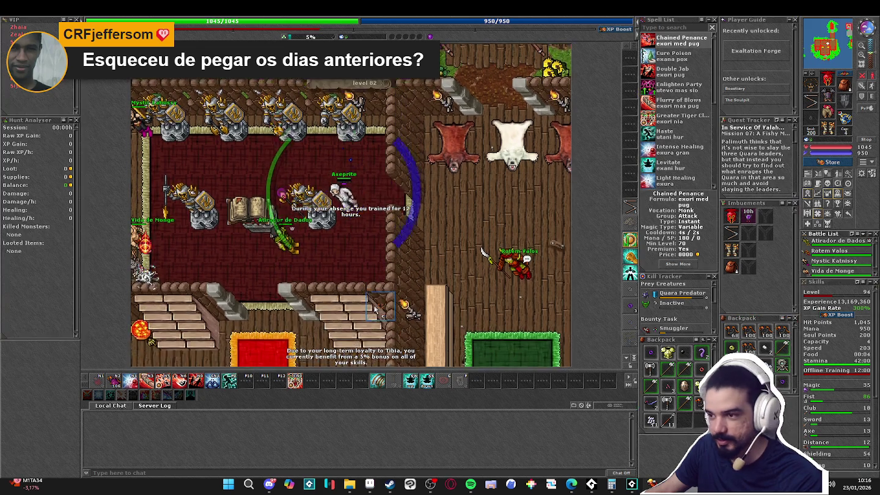
pyautogui.press('Down')
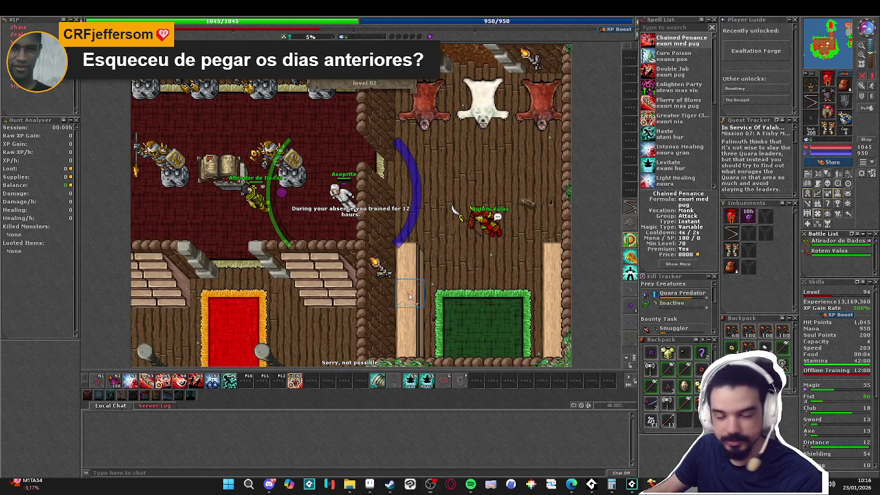
pyautogui.press('Down')
pyautogui.press('Down')
pyautogui.press('Down')
pyautogui.press('Down')
pyautogui.press('Down')
pyautogui.press('Down')
pyautogui.press('Down')
pyautogui.press('Down')
pyautogui.press('Down')
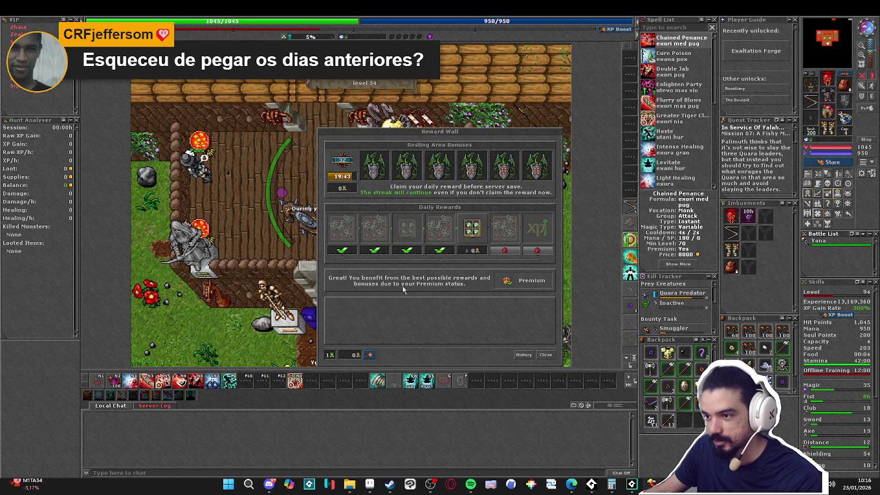
# Claim today's daily reward on the Reward Wall, close it, and walk north
pyautogui.click(452, 313)
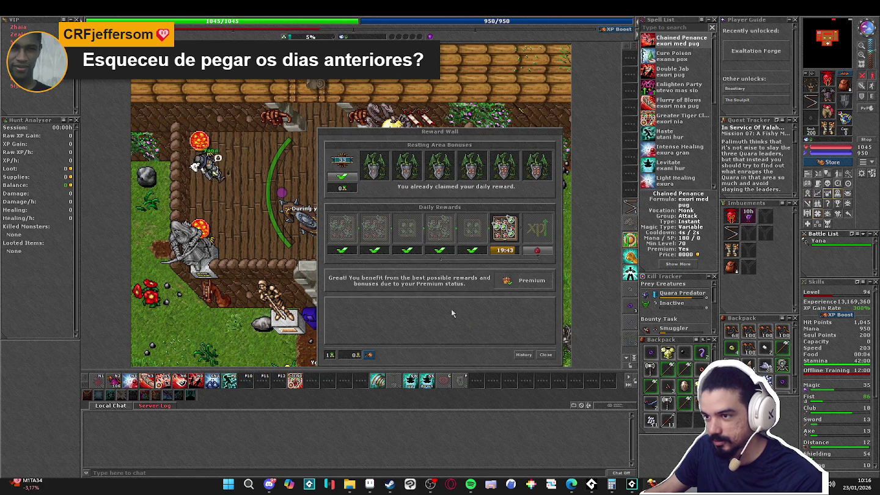
pyautogui.click(547, 355)
pyautogui.press('Up')
pyautogui.press('Up')
pyautogui.press('Up')
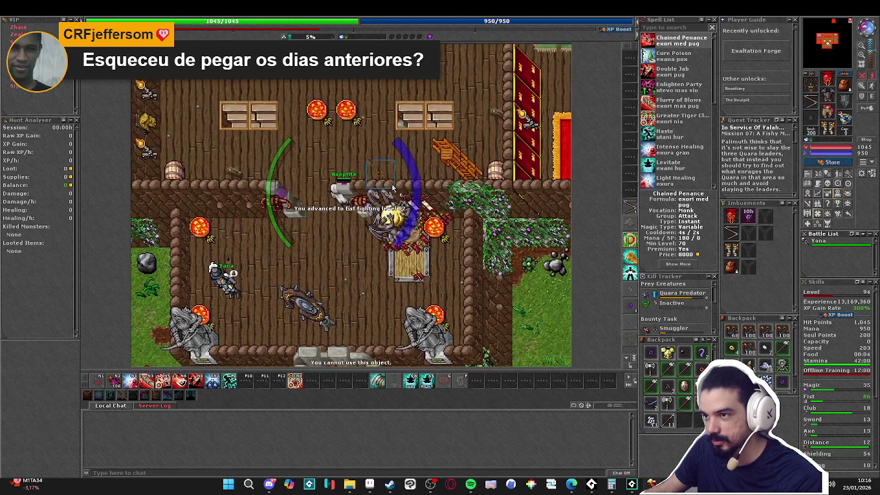
pyautogui.press('Up')
pyautogui.press('Up')
pyautogui.press('Up')
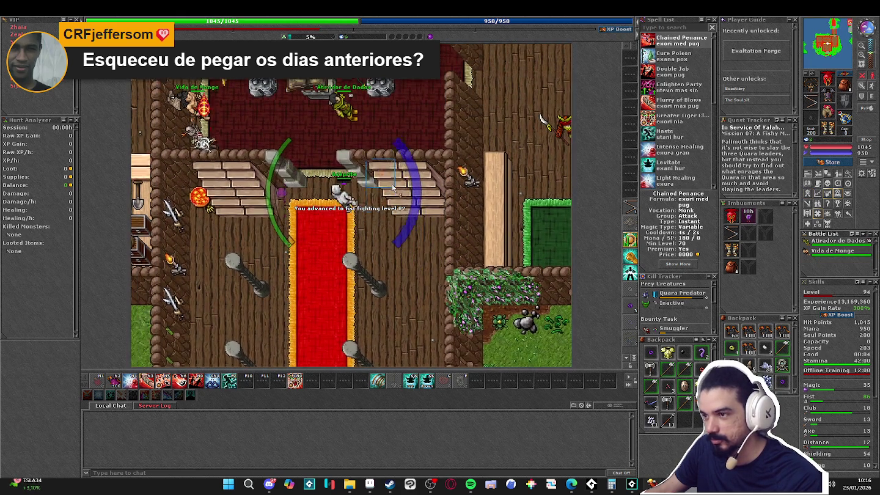
pyautogui.press('Up')
pyautogui.press('Up')
pyautogui.press('Up')
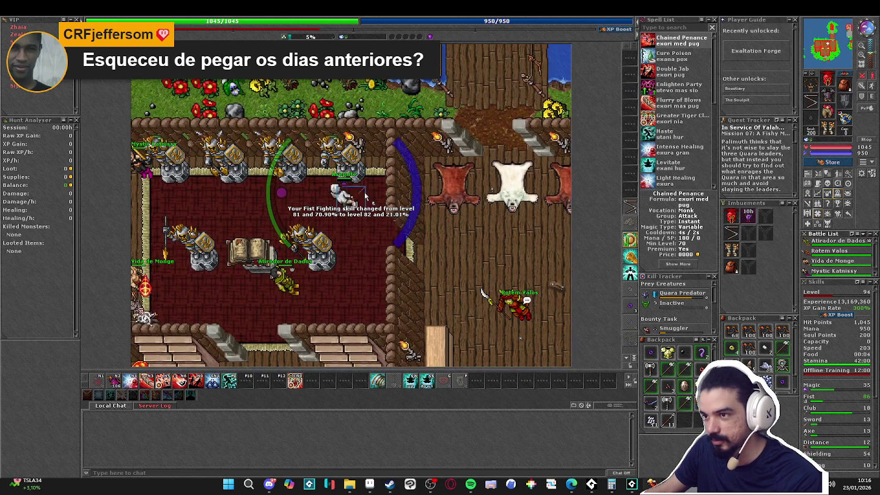
# Switch back to GameMaker and launch Tiled by searching 'tiled' in Start
pyautogui.hotkey('alt', 'Tab')
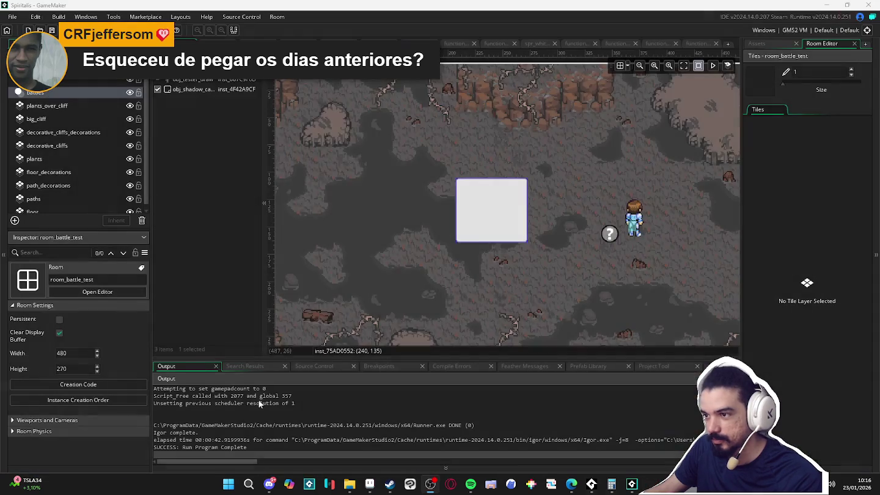
pyautogui.click(239, 487)
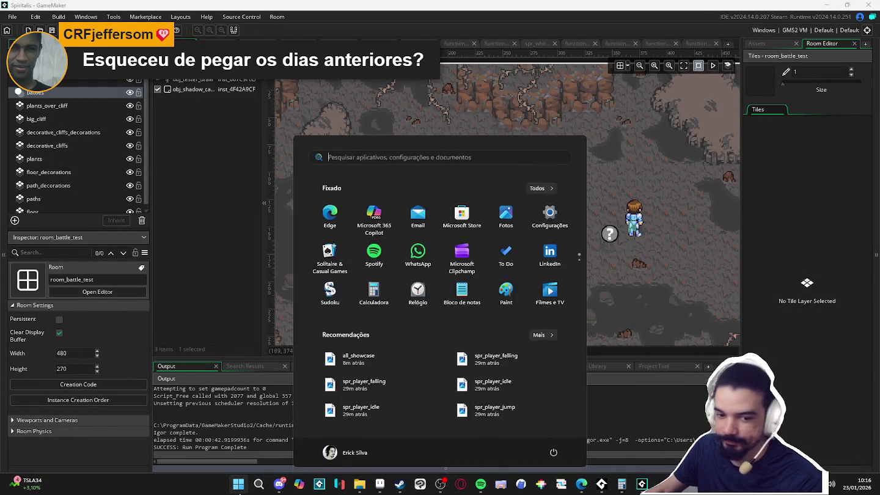
pyautogui.write('tiled')
pyautogui.press('Return')
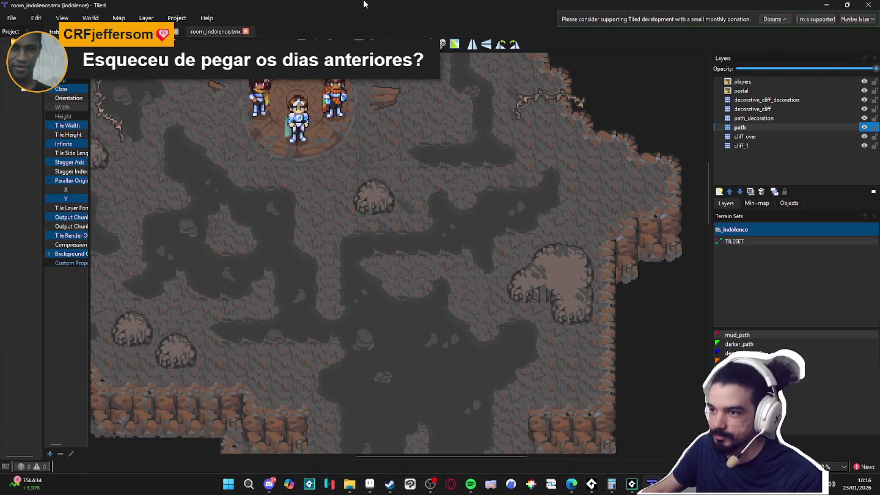
pyautogui.scroll(-4, 470, 243)
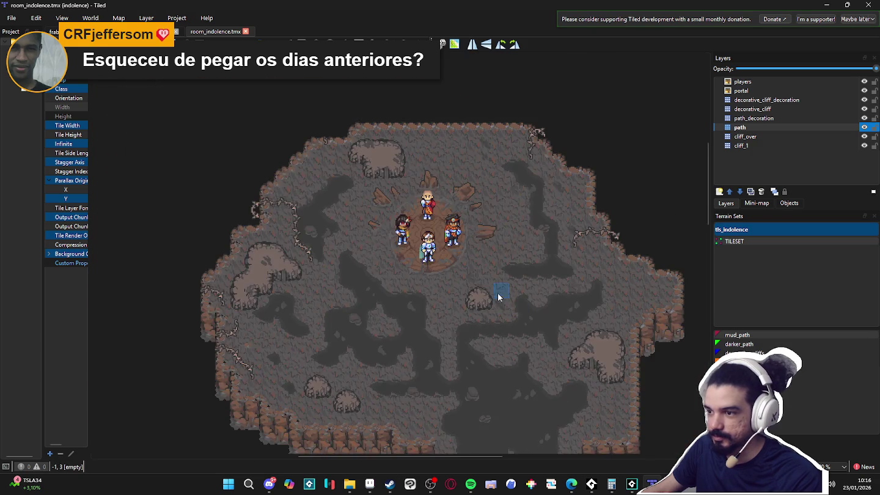
pyautogui.moveTo(498, 296); pyautogui.dragTo(484, 313)
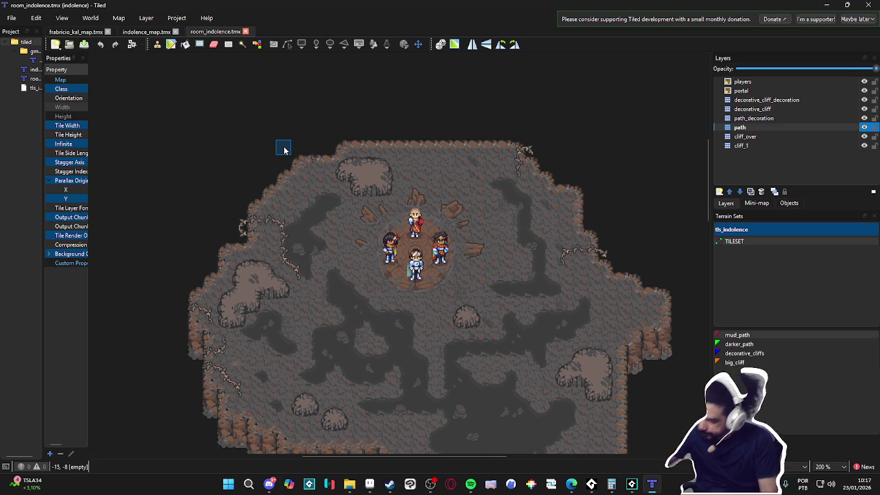
pyautogui.scroll(1, 493, 335)
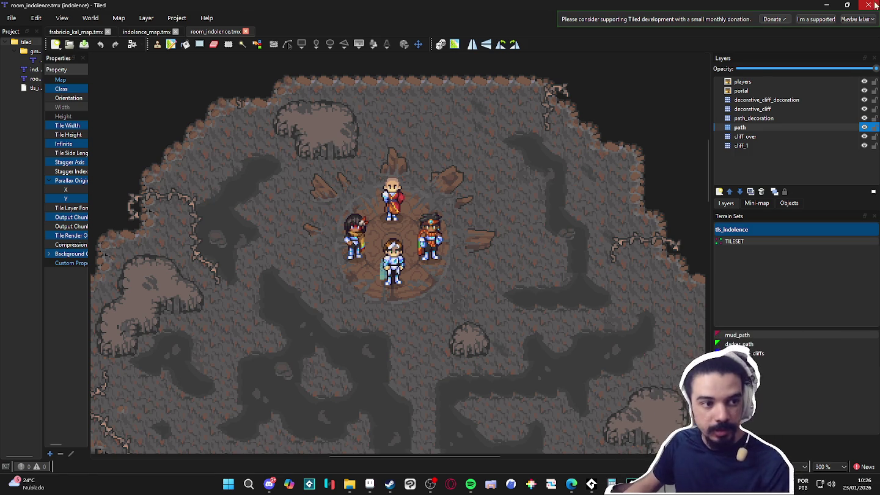
# Make cliff_1 the active layer, check its tiles, and pick big_cliff terrain
pyautogui.scroll(-3, 377, 290)
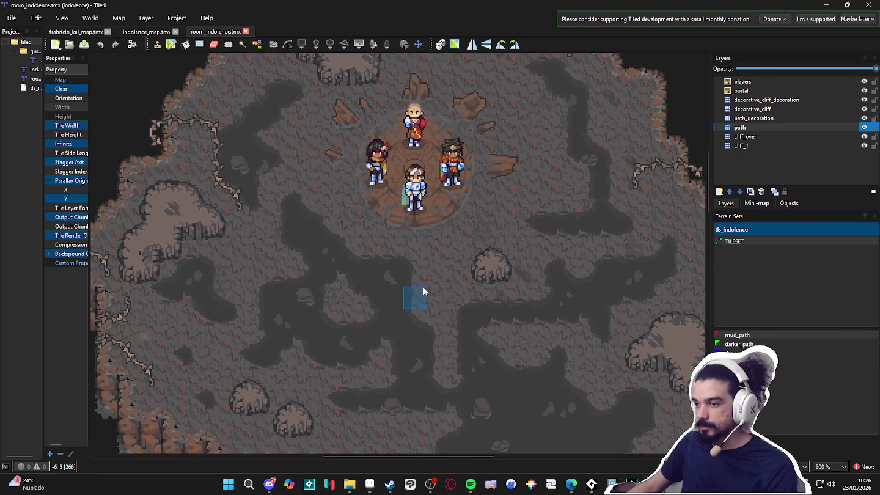
pyautogui.scroll(2, 322, 252)
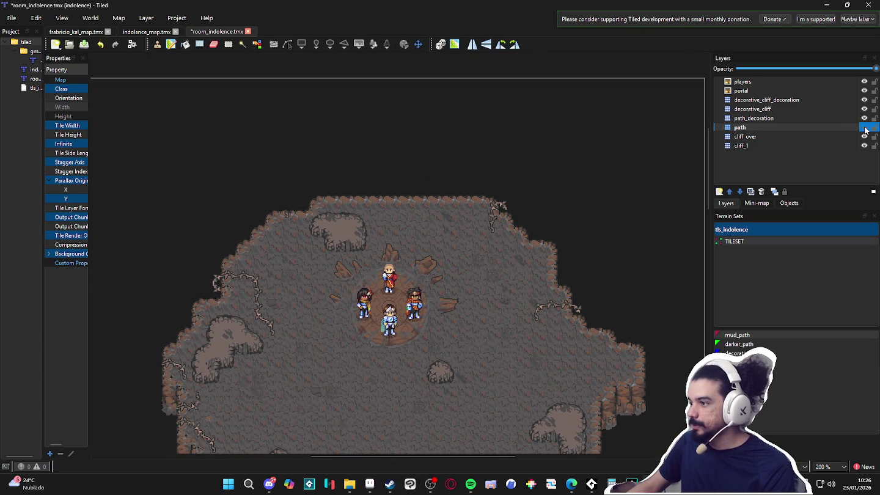
pyautogui.click(847, 147)
pyautogui.click(864, 146)
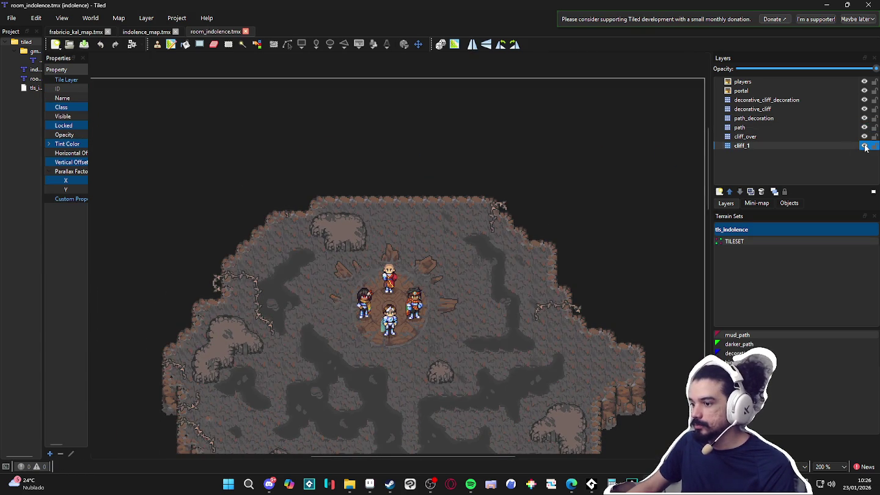
pyautogui.click(864, 145)
pyautogui.scroll(-3, 506, 202)
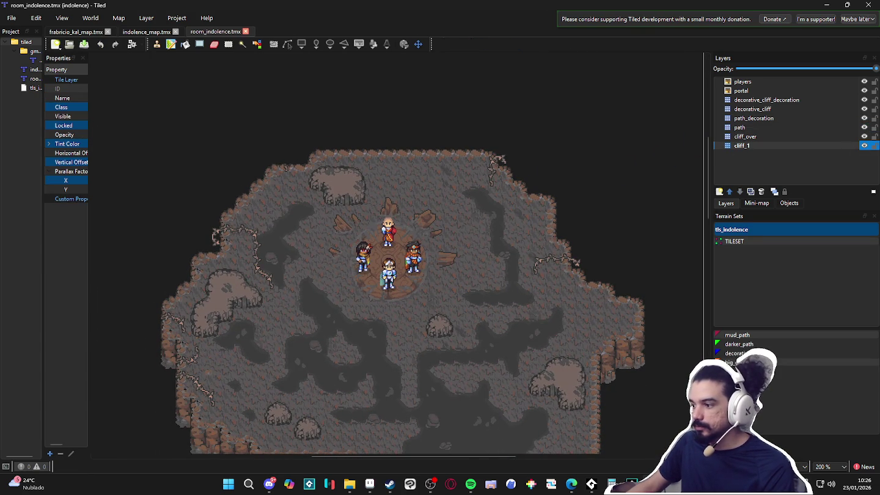
pyautogui.click(734, 363)
# Paint big_cliff along the map's top edge and carve void into the upper-left cliffs
pyautogui.moveTo(514, 193)
pyautogui.mouseDown()
pyautogui.moveTo(501, 144)
pyautogui.moveTo(449, 144)
pyautogui.moveTo(430, 157)
pyautogui.moveTo(514, 204)
pyautogui.moveTo(510, 293)
pyautogui.moveTo(525, 362)
pyautogui.moveTo(565, 349)
pyautogui.moveTo(530, 254)
pyautogui.moveTo(572, 281)
pyautogui.moveTo(579, 322)
pyautogui.moveTo(616, 311)
pyautogui.moveTo(623, 346)
pyautogui.moveTo(548, 294)
pyautogui.mouseUp()
pyautogui.moveTo(456, 175)
pyautogui.mouseDown()
pyautogui.moveTo(314, 171)
pyautogui.moveTo(344, 165)
pyautogui.moveTo(278, 201)
pyautogui.moveTo(271, 275)
pyautogui.moveTo(261, 190)
pyautogui.moveTo(246, 275)
pyautogui.moveTo(278, 318)
pyautogui.moveTo(306, 226)
pyautogui.moveTo(305, 248)
pyautogui.moveTo(229, 274)
pyautogui.moveTo(266, 174)
pyautogui.moveTo(223, 220)
pyautogui.mouseUp()
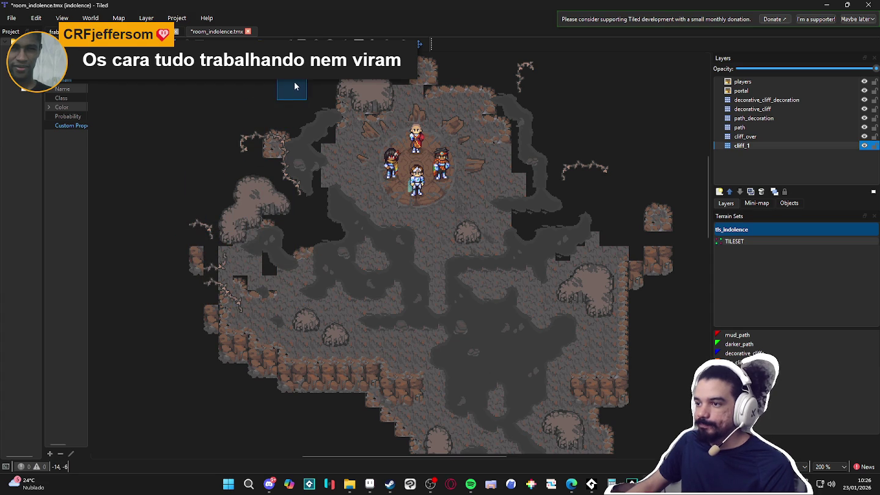
pyautogui.scroll(-2, 265, 121)
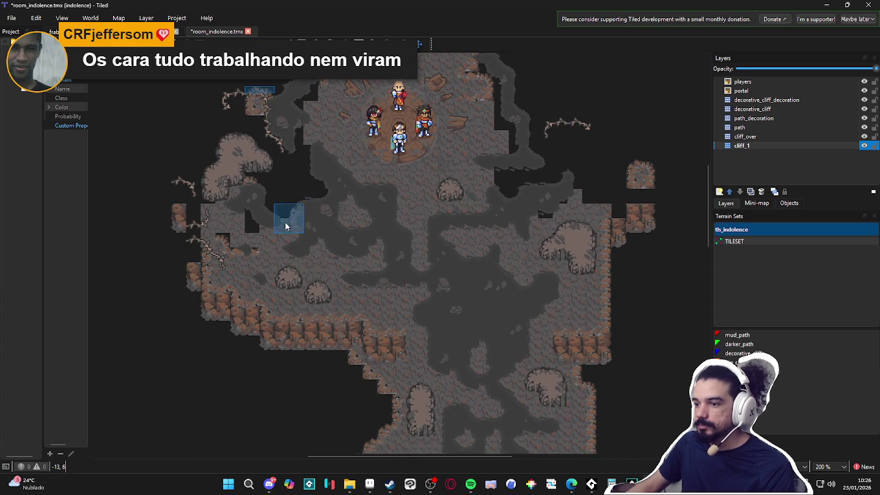
# Add cliff edges on the cave floor, carve void on the left, and extend the gap downward
pyautogui.click(333, 289)
pyautogui.moveTo(205, 244)
pyautogui.mouseDown()
pyautogui.moveTo(232, 291)
pyautogui.moveTo(224, 240)
pyautogui.mouseUp()
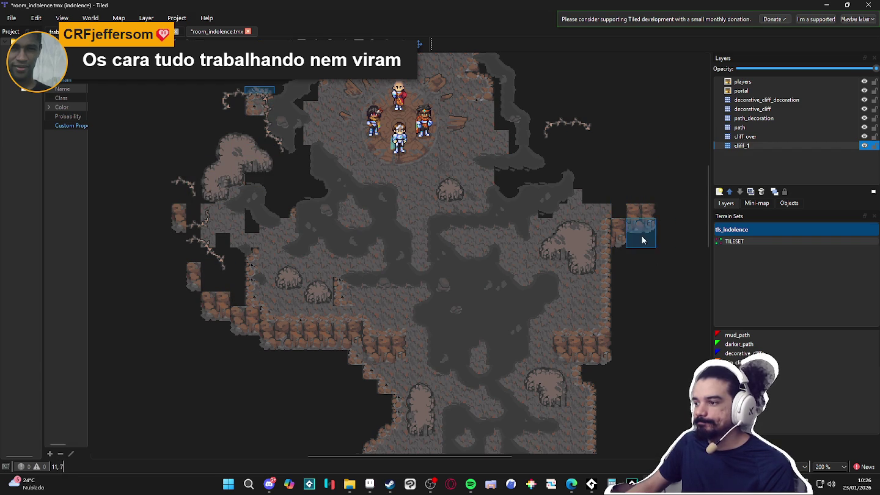
pyautogui.scroll(-5, 635, 208)
pyautogui.scroll(-3, 606, 165)
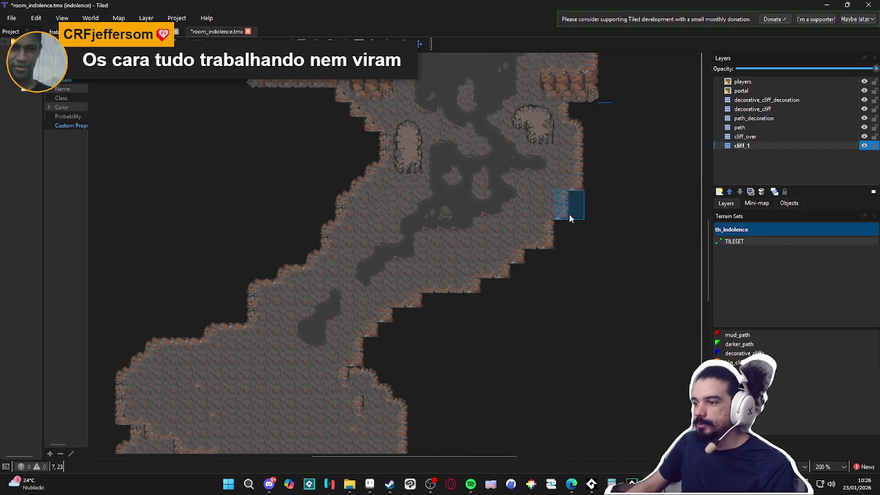
pyautogui.scroll(-2, 440, 305)
pyautogui.scroll(-1, 492, 151)
pyautogui.scroll(1, 492, 151)
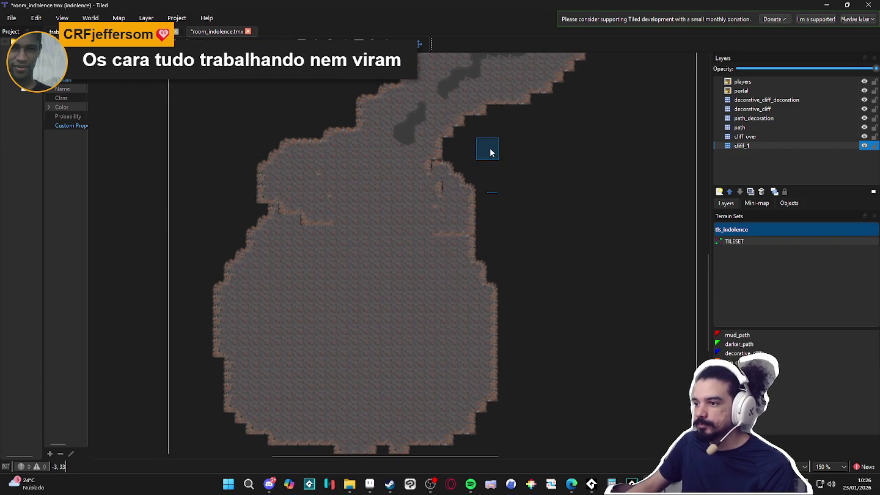
pyautogui.click(387, 246)
pyautogui.moveTo(391, 241)
pyautogui.mouseDown()
pyautogui.moveTo(360, 228)
pyautogui.moveTo(392, 236)
pyautogui.moveTo(346, 250)
pyautogui.moveTo(444, 183)
pyautogui.moveTo(443, 208)
pyautogui.moveTo(402, 269)
pyautogui.moveTo(520, 301)
pyautogui.moveTo(389, 257)
pyautogui.mouseUp()
# Notch the cliff edge, widen the gap across the lower floor, and clear small cliff blocks
pyautogui.moveTo(288, 164); pyautogui.dragTo(321, 137)
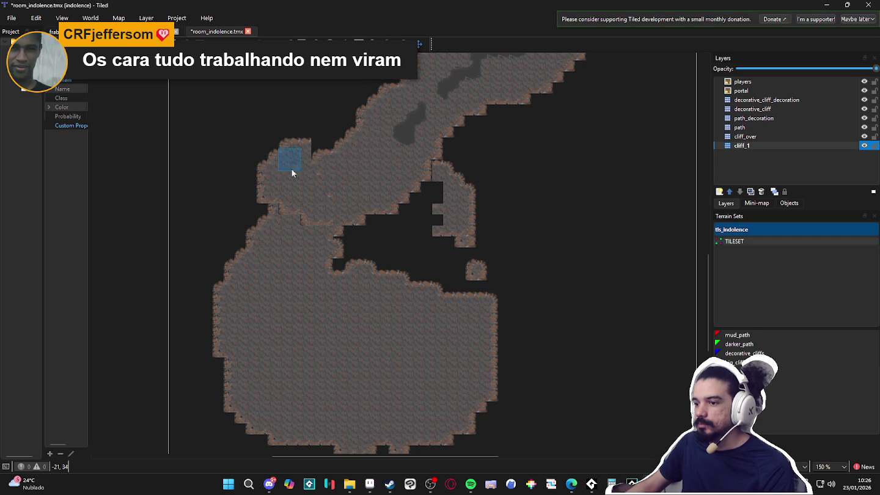
pyautogui.scroll(-2, 257, 275)
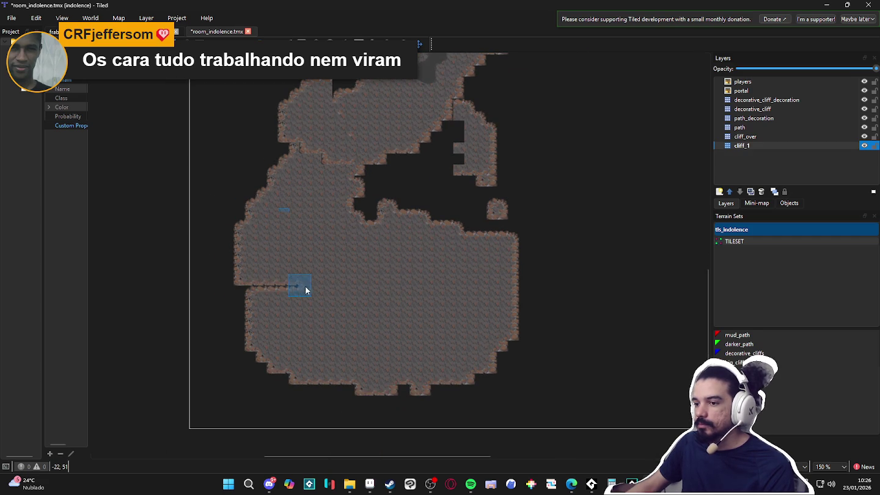
pyautogui.moveTo(266, 277)
pyautogui.mouseDown()
pyautogui.moveTo(324, 284)
pyautogui.moveTo(328, 299)
pyautogui.moveTo(281, 300)
pyautogui.moveTo(365, 316)
pyautogui.moveTo(398, 345)
pyautogui.moveTo(385, 288)
pyautogui.moveTo(356, 274)
pyautogui.moveTo(383, 286)
pyautogui.moveTo(382, 370)
pyautogui.moveTo(372, 348)
pyautogui.moveTo(338, 330)
pyautogui.moveTo(352, 322)
pyautogui.moveTo(241, 338)
pyautogui.mouseUp()
pyautogui.moveTo(327, 365)
pyautogui.mouseDown()
pyautogui.moveTo(341, 366)
pyautogui.moveTo(373, 315)
pyautogui.moveTo(480, 249)
pyautogui.moveTo(476, 203)
pyautogui.mouseUp()
pyautogui.moveTo(466, 106); pyautogui.dragTo(426, 183)
# Erase cave tiles in the lower-left lobe and cut a notch into the top-right edge
pyautogui.scroll(5, 450, 293)
pyautogui.hscroll(3, 458, 263)
pyautogui.scroll(2, 456, 330)
pyautogui.keyDown('ctrl'); pyautogui.scroll(-1, 459, 309); pyautogui.keyUp('ctrl')
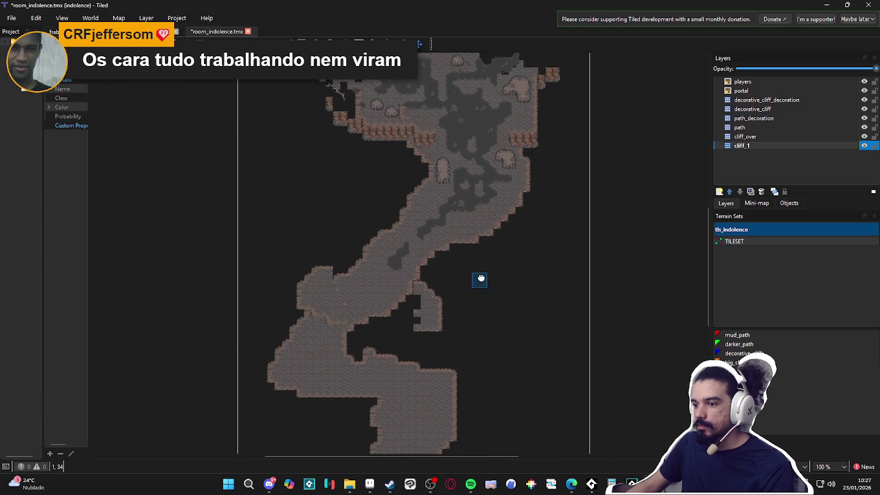
pyautogui.scroll(-5, 443, 270)
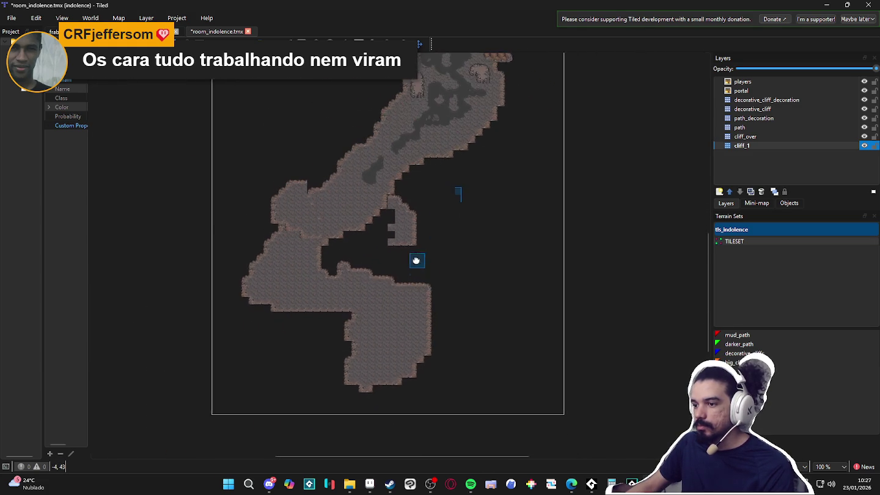
pyautogui.hscroll(1, 414, 269)
pyautogui.scroll(-1, 430, 266)
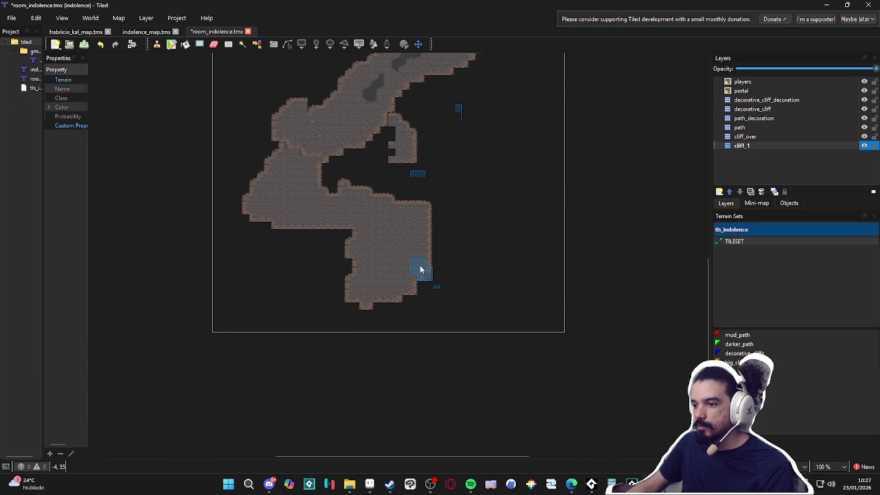
pyautogui.keyDown('ctrl'); pyautogui.scroll(2, 389, 269); pyautogui.keyUp('ctrl')
pyautogui.moveTo(311, 258)
pyautogui.mouseDown()
pyautogui.moveTo(360, 250)
pyautogui.moveTo(374, 275)
pyautogui.moveTo(291, 254)
pyautogui.moveTo(300, 316)
pyautogui.moveTo(342, 207)
pyautogui.moveTo(396, 213)
pyautogui.mouseUp()
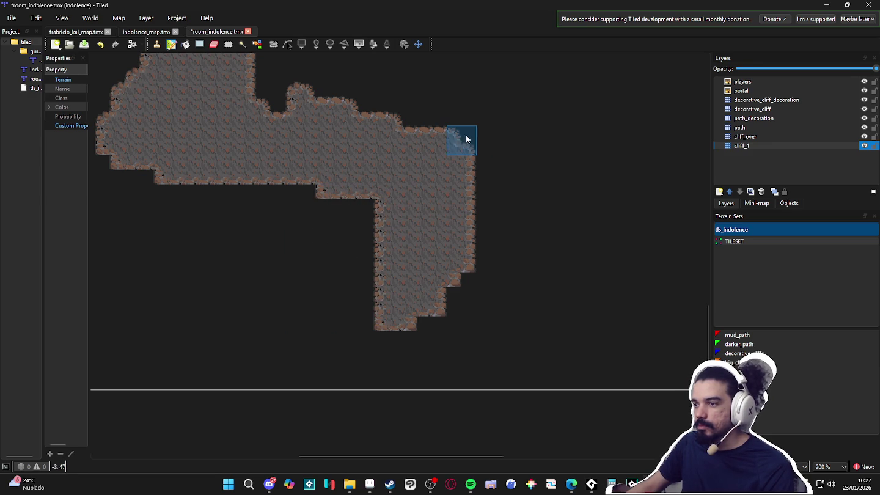
pyautogui.moveTo(453, 144)
pyautogui.mouseDown()
pyautogui.moveTo(470, 173)
pyautogui.moveTo(454, 146)
pyautogui.moveTo(415, 197)
pyautogui.moveTo(353, 198)
pyautogui.moveTo(320, 183)
pyautogui.mouseUp()
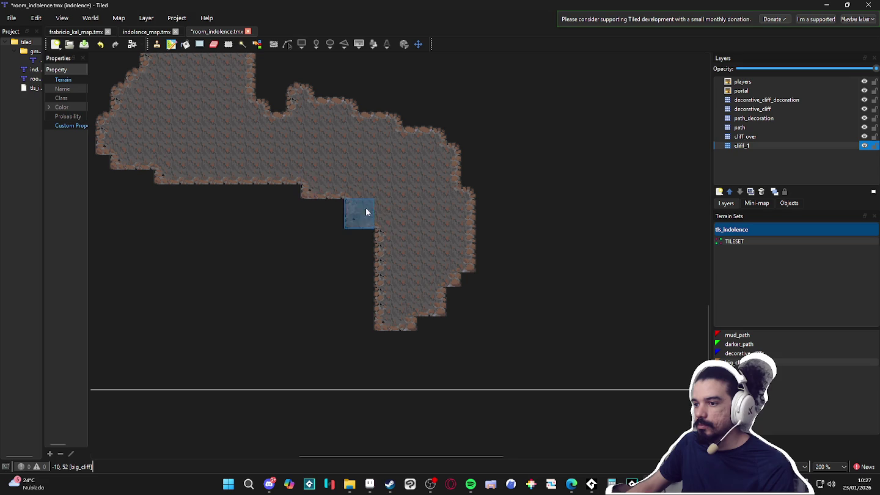
# Extend the floor right, enlarge the lower-right lobe, and fill the gap between its legs
pyautogui.scroll(-1, 387, 241)
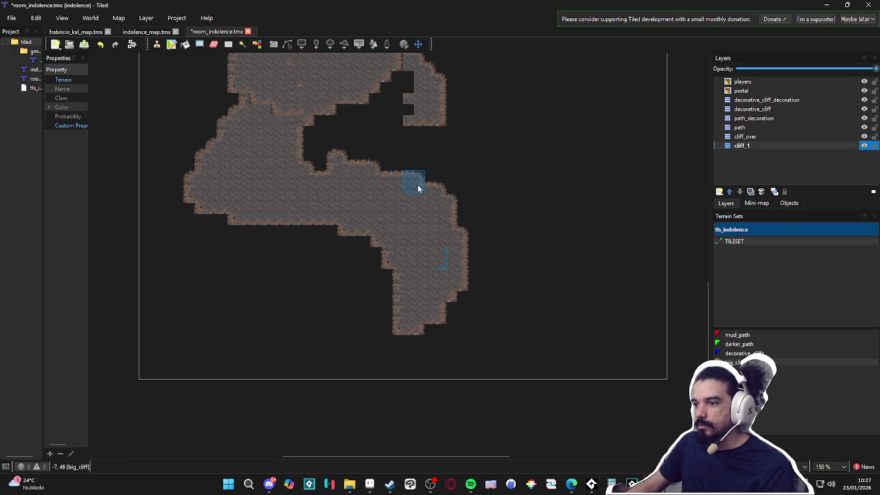
pyautogui.moveTo(411, 189); pyautogui.dragTo(480, 226)
pyautogui.scroll(-1, 479, 245)
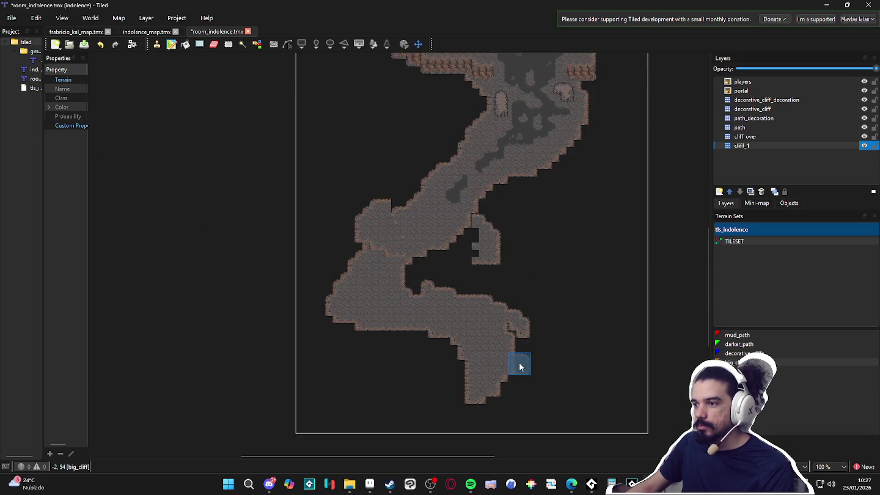
pyautogui.moveTo(507, 308)
pyautogui.mouseDown()
pyautogui.moveTo(504, 294)
pyautogui.moveTo(487, 309)
pyautogui.moveTo(514, 349)
pyautogui.mouseUp()
pyautogui.moveTo(485, 300)
pyautogui.mouseDown()
pyautogui.moveTo(488, 330)
pyautogui.moveTo(476, 305)
pyautogui.moveTo(479, 321)
pyautogui.mouseUp()
pyautogui.moveTo(393, 294)
pyautogui.mouseDown()
pyautogui.moveTo(413, 301)
pyautogui.moveTo(408, 292)
pyautogui.moveTo(437, 316)
pyautogui.moveTo(440, 339)
pyautogui.moveTo(431, 340)
pyautogui.moveTo(446, 344)
pyautogui.moveTo(431, 291)
pyautogui.moveTo(412, 275)
pyautogui.moveTo(457, 327)
pyautogui.mouseUp()
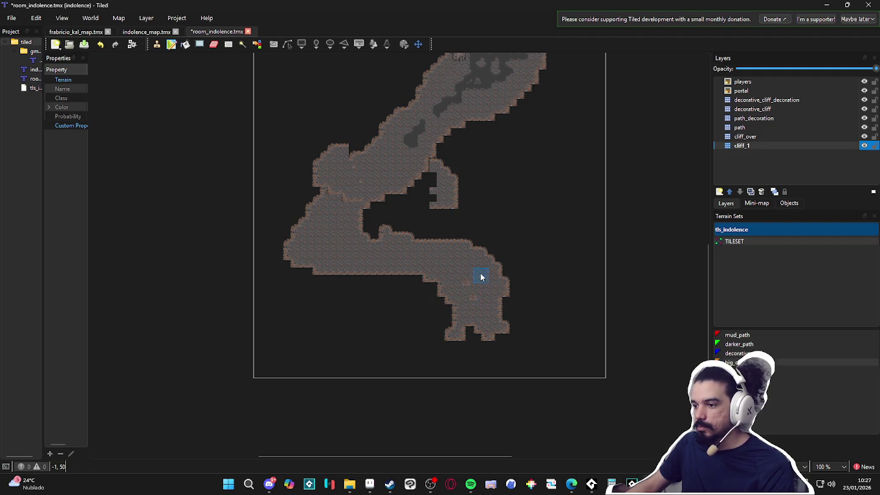
pyautogui.scroll(-2, 501, 318)
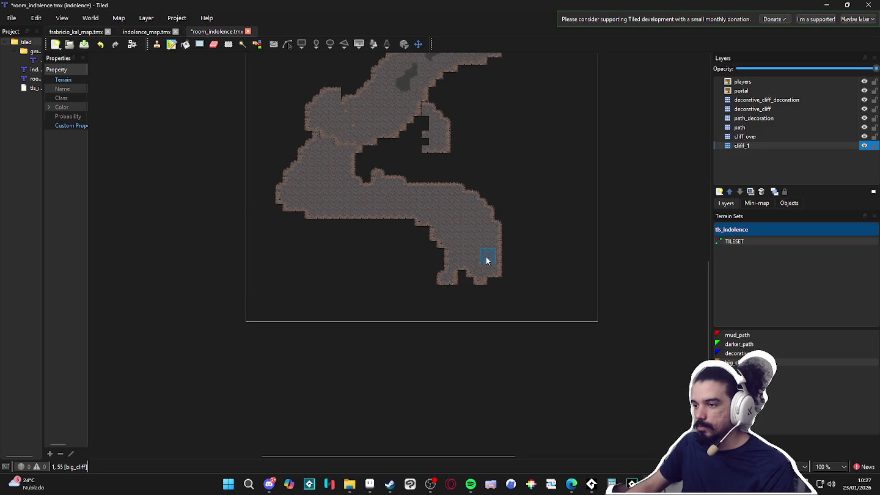
pyautogui.scroll(3, 487, 257)
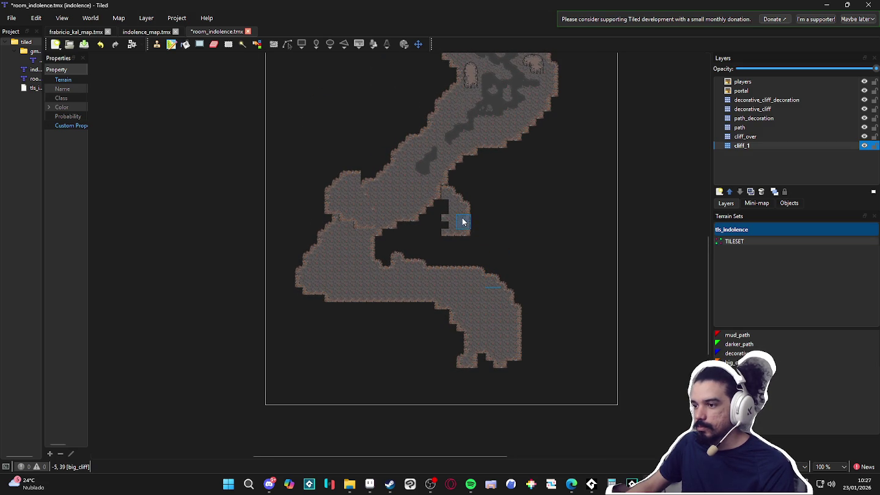
pyautogui.click(795, 136)
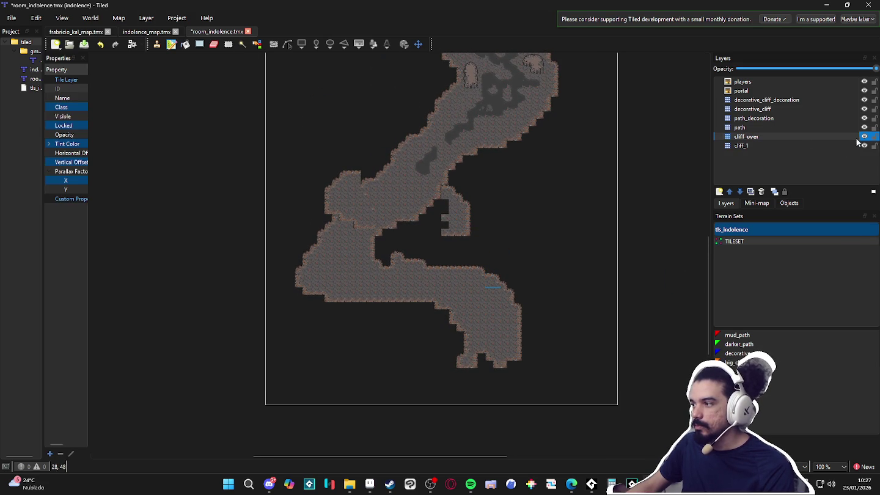
# Select all on cliff_over to see its extent, undo, and clear the selection
pyautogui.moveTo(613, 142); pyautogui.dragTo(598, 182)
pyautogui.keyDown('ctrl'); pyautogui.scroll(-1, 598, 182); pyautogui.keyUp('ctrl')
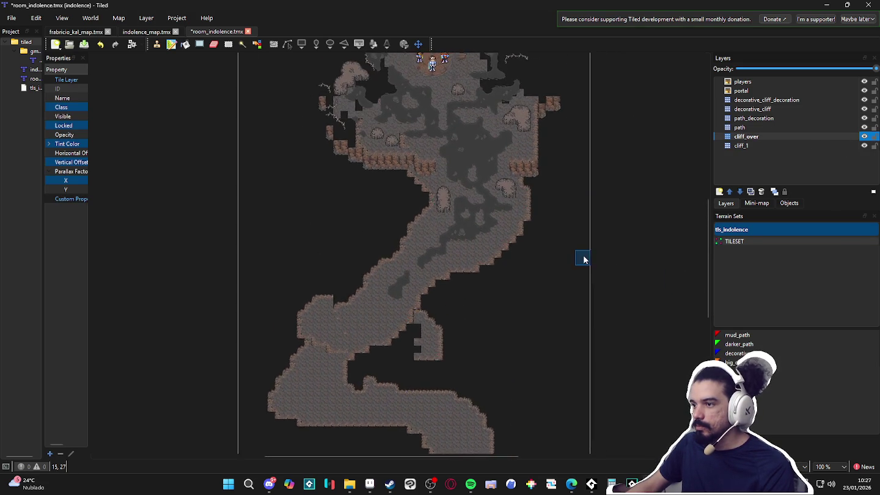
pyautogui.hotkey('ctrl', 'a')
pyautogui.hotkey('ctrl', 'z')
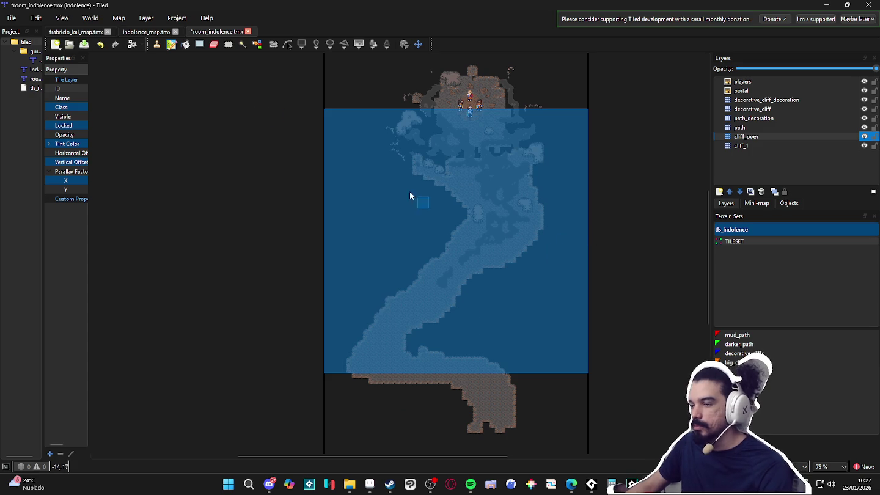
pyautogui.click(256, 45)
pyautogui.click(393, 130)
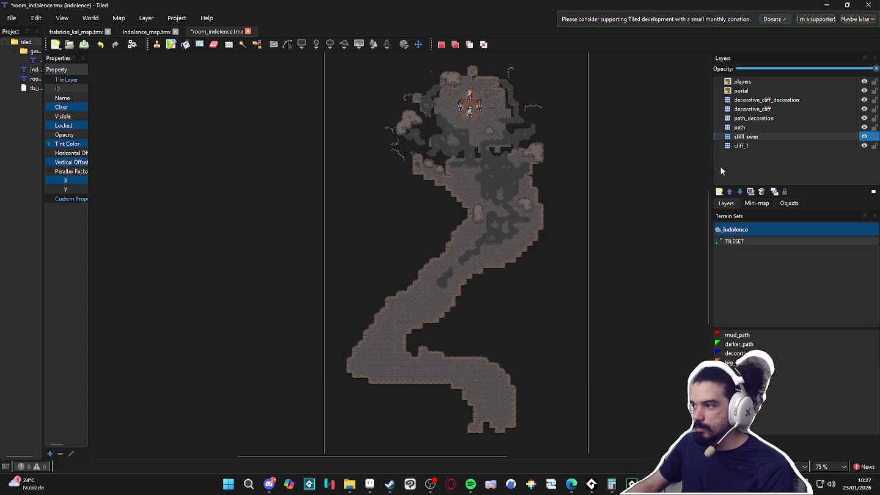
pyautogui.click(757, 149)
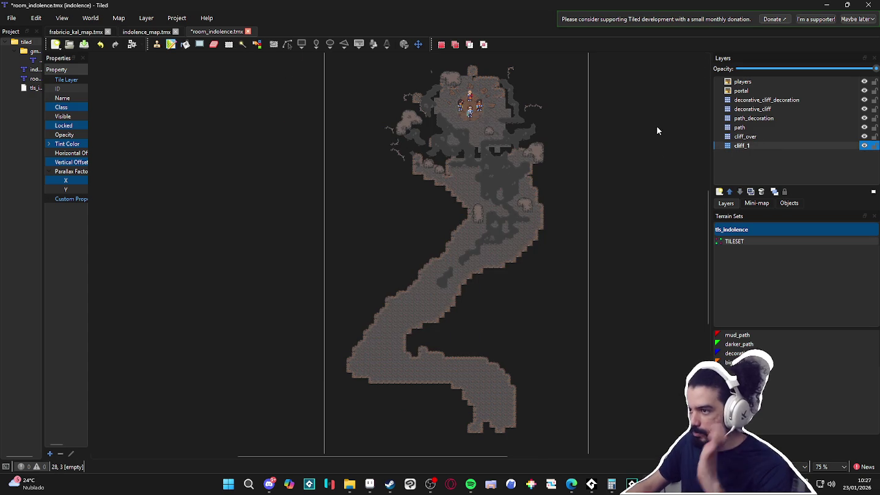
# Check the areas covered by the path_decoration and path layers, then clear the selection
pyautogui.click(772, 119)
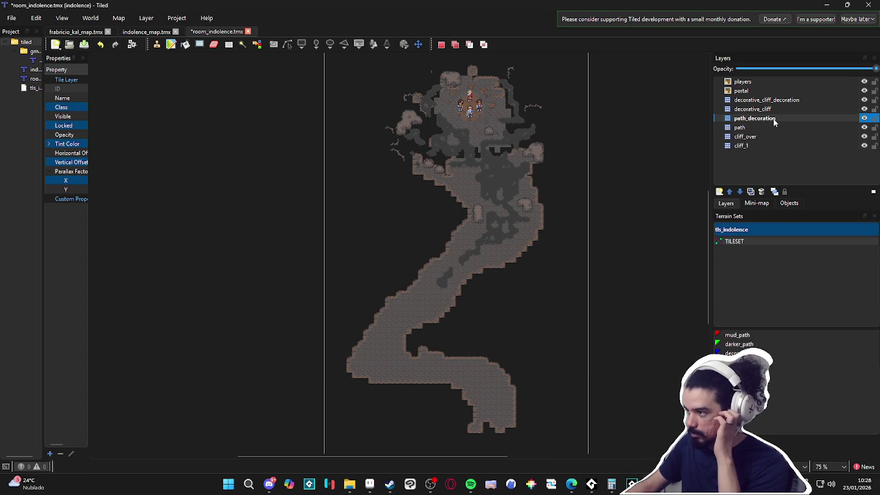
pyautogui.scroll(-1, 558, 146)
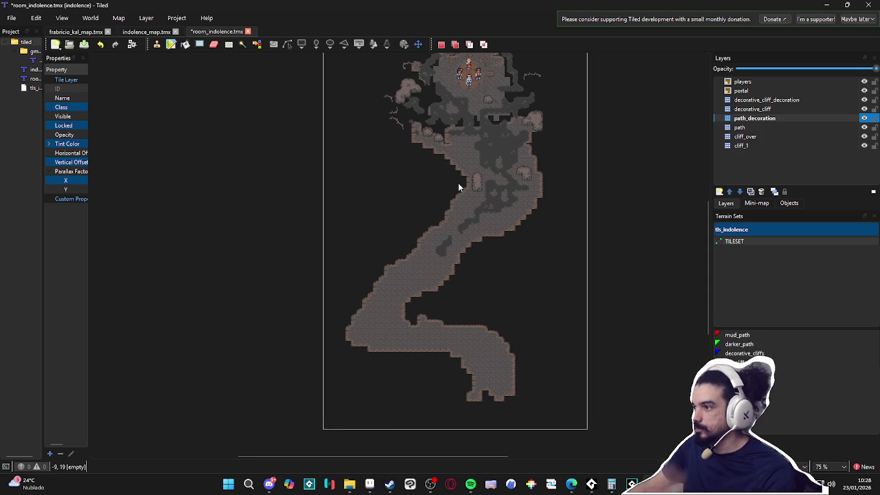
pyautogui.moveTo(544, 142); pyautogui.dragTo(528, 190)
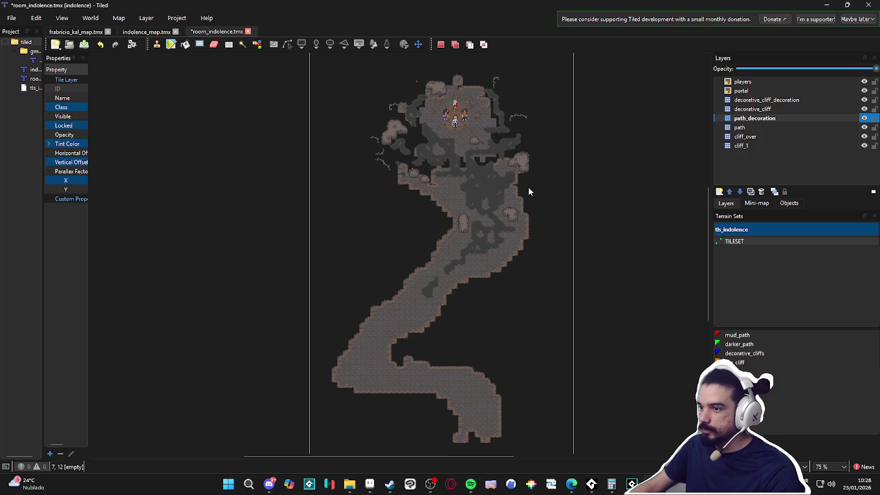
pyautogui.click(528, 187)
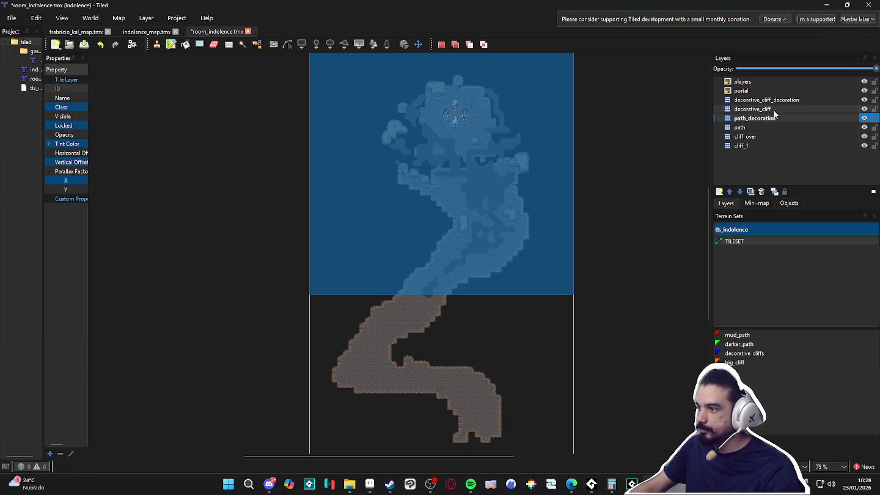
pyautogui.click(776, 127)
pyautogui.click(527, 154)
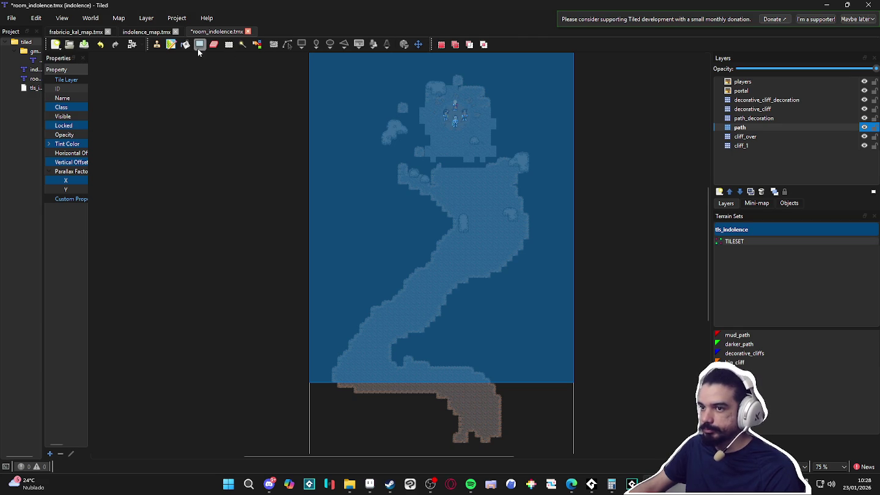
pyautogui.click(366, 128)
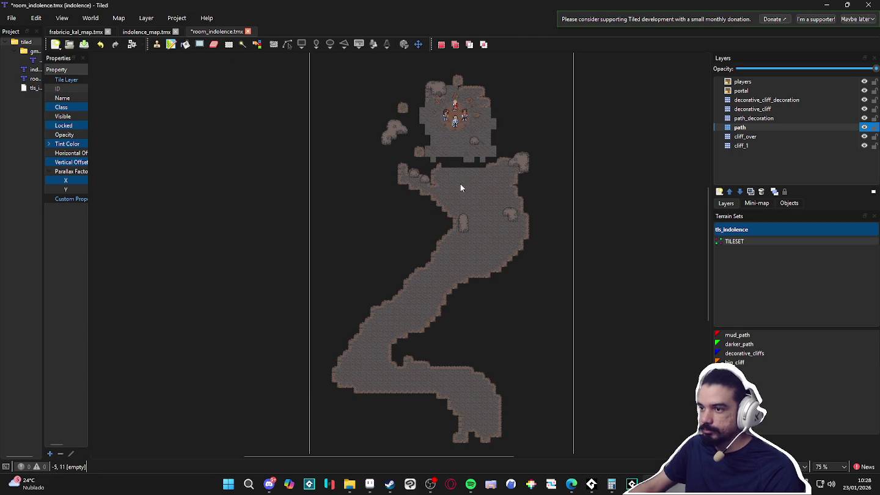
# Toggle decorative_cliff visibility to compare, then select its full area and clear
pyautogui.click(866, 118)
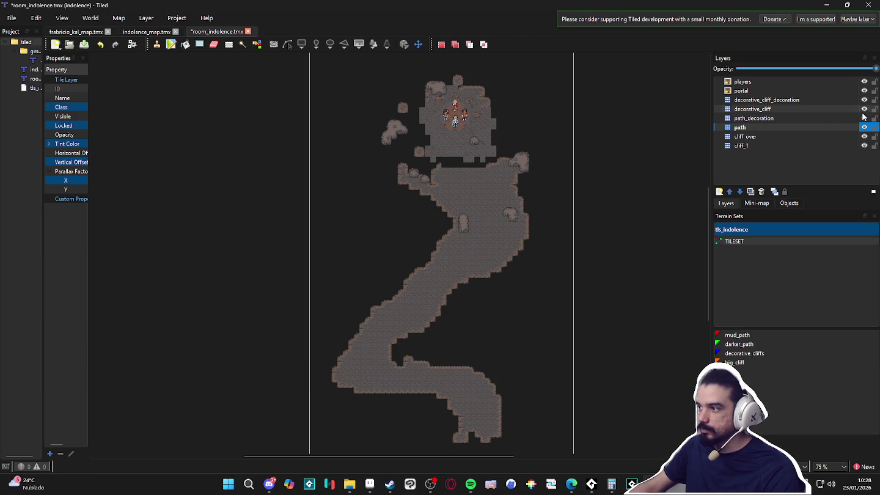
pyautogui.click(864, 109)
pyautogui.click(865, 109)
pyautogui.click(864, 109)
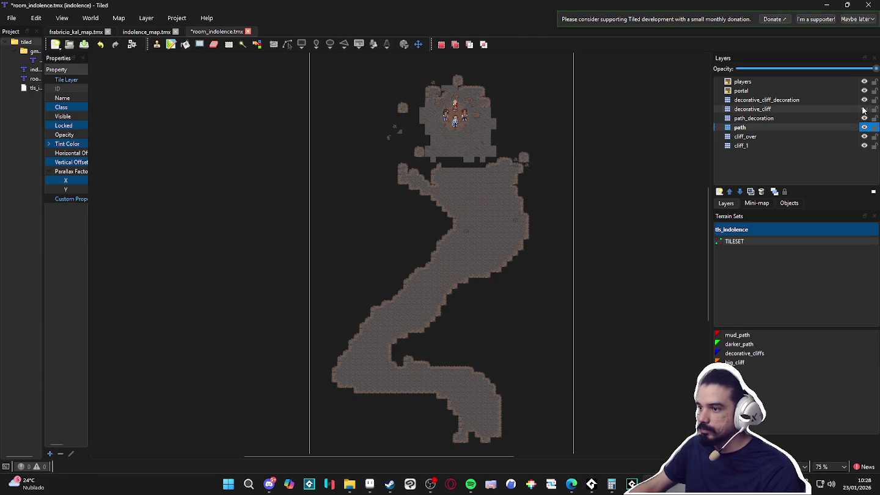
pyautogui.click(864, 109)
pyautogui.click(844, 107)
pyautogui.hotkey('ctrl', 'a')
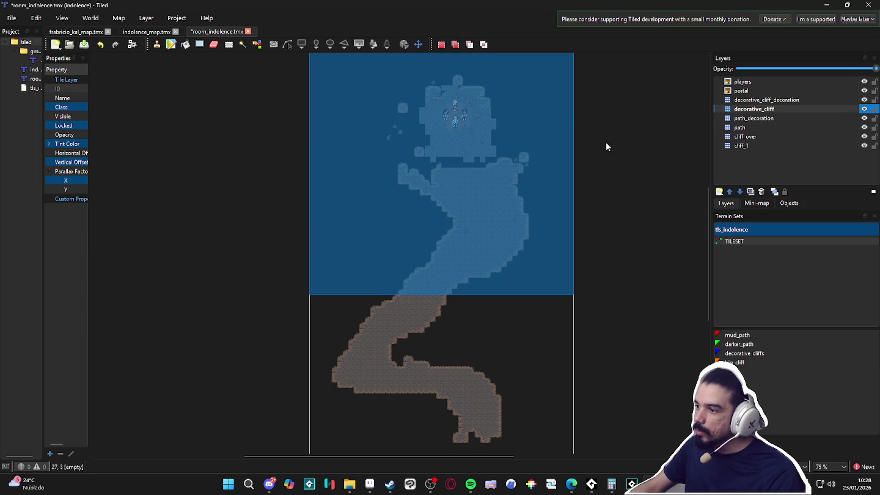
pyautogui.click(418, 130)
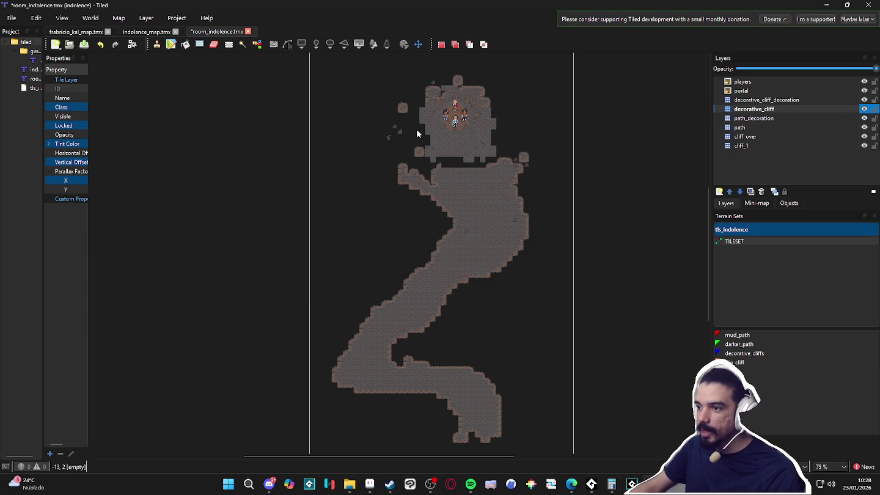
# Check decorative_cliff_decoration's extent, then return to cliff_1 for terrain painting
pyautogui.click(860, 100)
pyautogui.hotkey('ctrl', 'a')
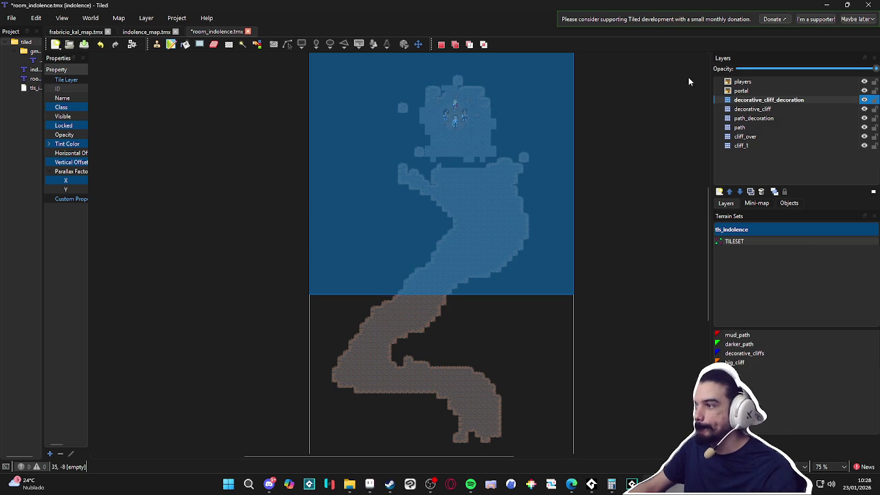
pyautogui.click(382, 138)
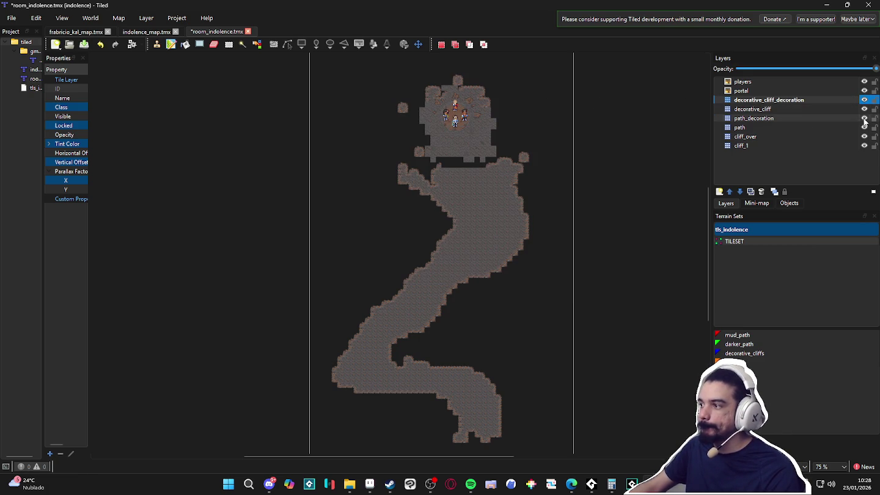
pyautogui.doubleClick(863, 146)
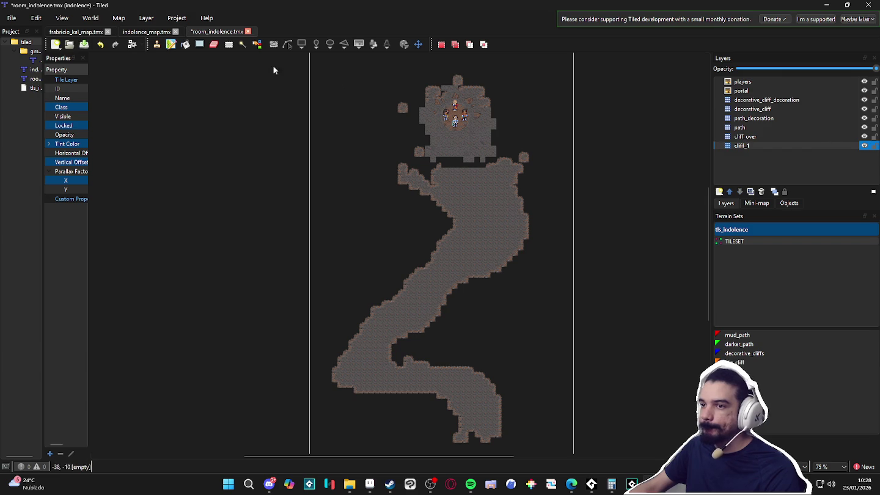
pyautogui.click(172, 44)
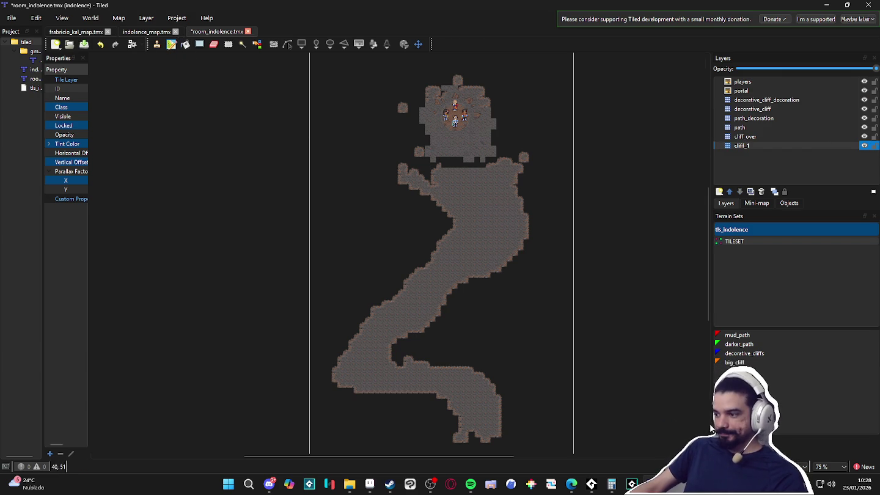
# Reshape and widen the top room's upper and left edges with big_cliff
pyautogui.moveTo(414, 110)
pyautogui.mouseDown()
pyautogui.moveTo(408, 122)
pyautogui.moveTo(424, 151)
pyautogui.moveTo(453, 82)
pyautogui.moveTo(422, 93)
pyautogui.moveTo(451, 87)
pyautogui.mouseUp()
pyautogui.scroll(1, 452, 88)
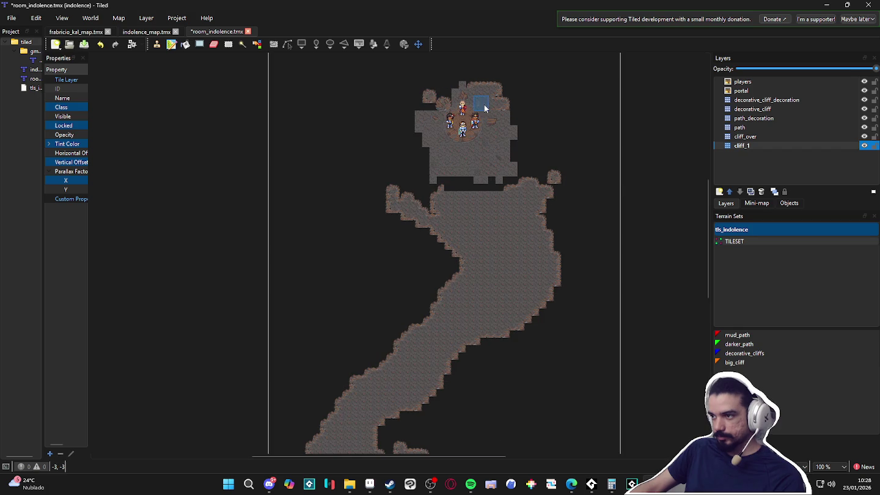
pyautogui.click(794, 363)
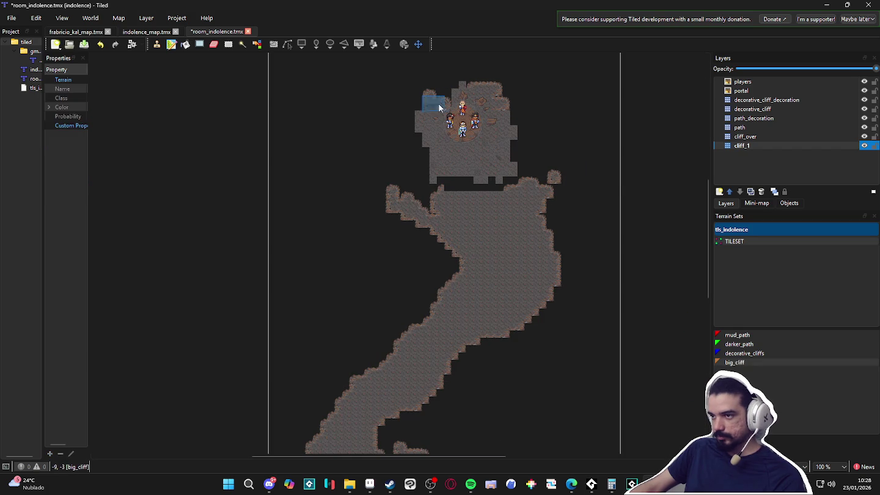
pyautogui.moveTo(464, 92)
pyautogui.mouseDown()
pyautogui.moveTo(424, 112)
pyautogui.moveTo(442, 98)
pyautogui.moveTo(429, 94)
pyautogui.moveTo(404, 124)
pyautogui.moveTo(421, 169)
pyautogui.moveTo(476, 120)
pyautogui.moveTo(519, 118)
pyautogui.moveTo(525, 149)
pyautogui.mouseUp()
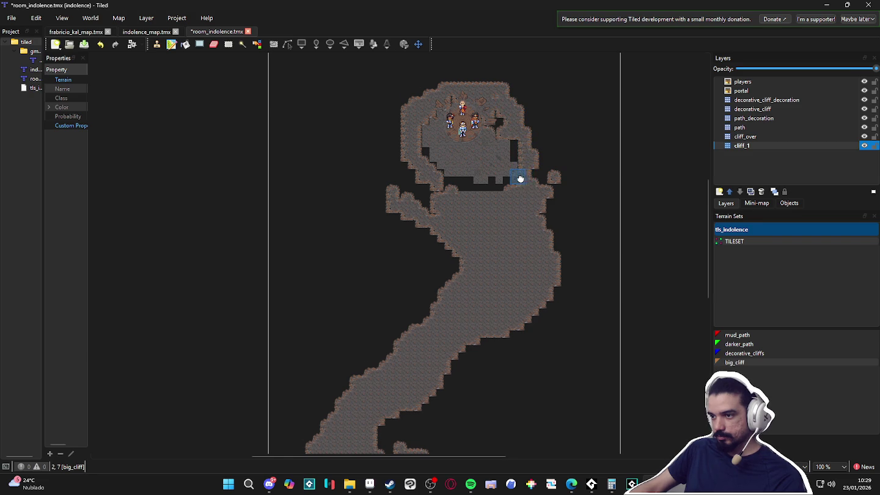
pyautogui.scroll(-2, 518, 179)
pyautogui.keyDown('ctrl'); pyautogui.scroll(-1, 507, 257); pyautogui.keyUp('ctrl')
pyautogui.keyDown('ctrl'); pyautogui.scroll(1, 483, 257); pyautogui.keyUp('ctrl')
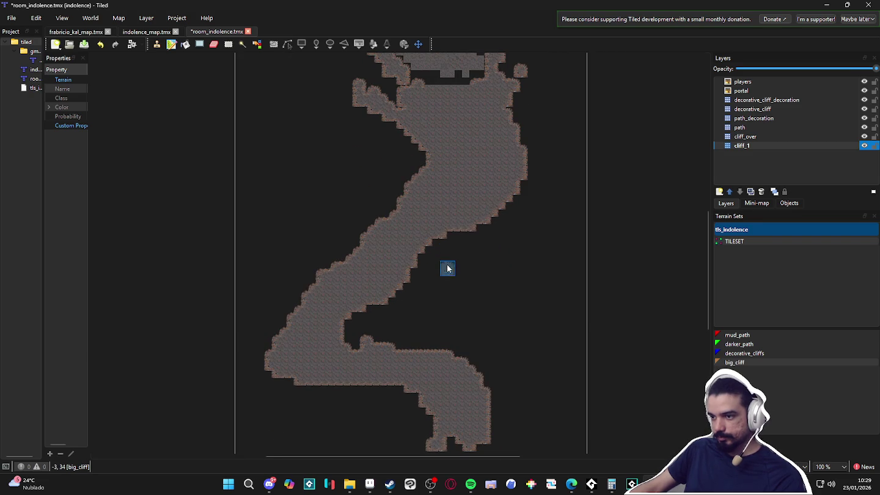
# Trim the corridor edge and fill the bend's inner, upper-left and lower edges with cliff
pyautogui.moveTo(455, 250)
pyautogui.mouseDown()
pyautogui.moveTo(394, 254)
pyautogui.moveTo(368, 282)
pyautogui.moveTo(440, 277)
pyautogui.moveTo(356, 300)
pyautogui.moveTo(431, 190)
pyautogui.moveTo(336, 265)
pyautogui.moveTo(402, 201)
pyautogui.moveTo(311, 256)
pyautogui.moveTo(323, 279)
pyautogui.moveTo(317, 264)
pyautogui.moveTo(302, 292)
pyautogui.moveTo(306, 245)
pyautogui.moveTo(330, 234)
pyautogui.mouseUp()
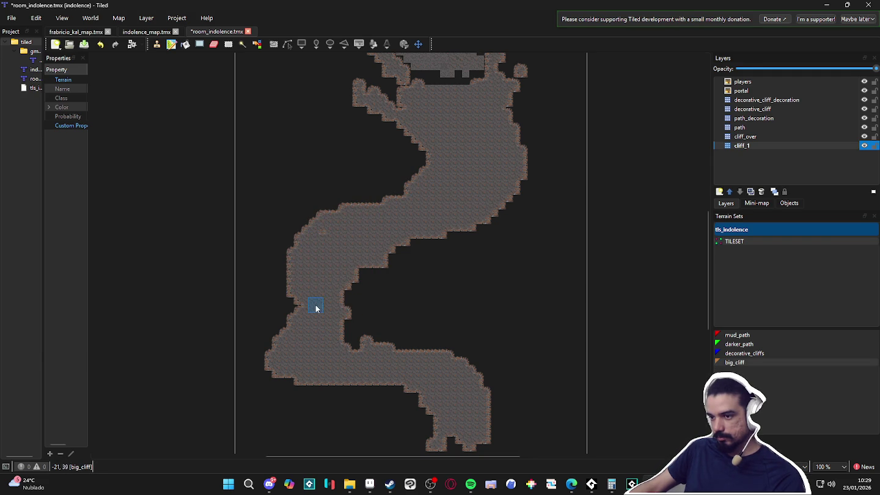
pyautogui.moveTo(330, 301); pyautogui.dragTo(382, 248)
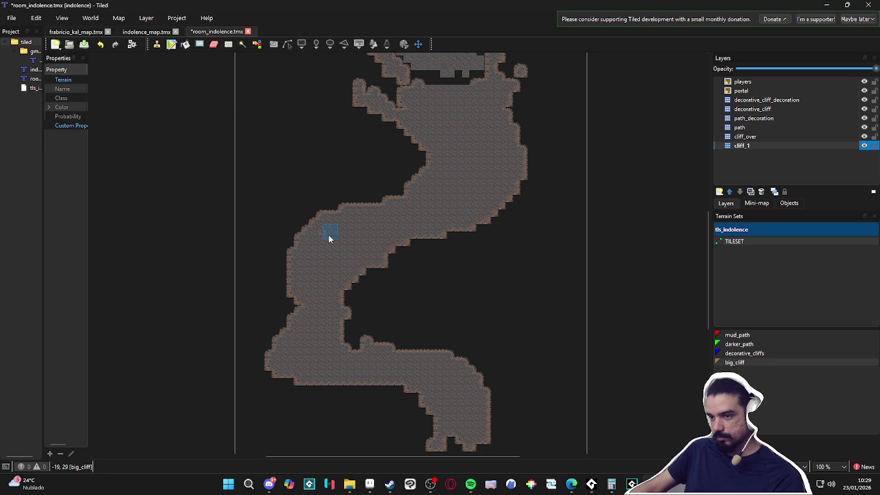
pyautogui.moveTo(298, 265)
pyautogui.mouseDown()
pyautogui.moveTo(308, 230)
pyautogui.moveTo(316, 234)
pyautogui.mouseUp()
pyautogui.scroll(-2, 336, 211)
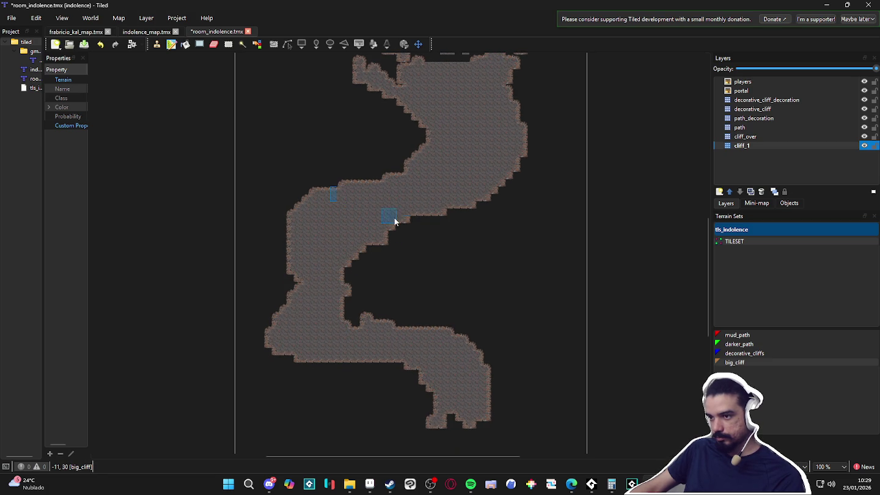
pyautogui.moveTo(403, 220); pyautogui.dragTo(335, 283)
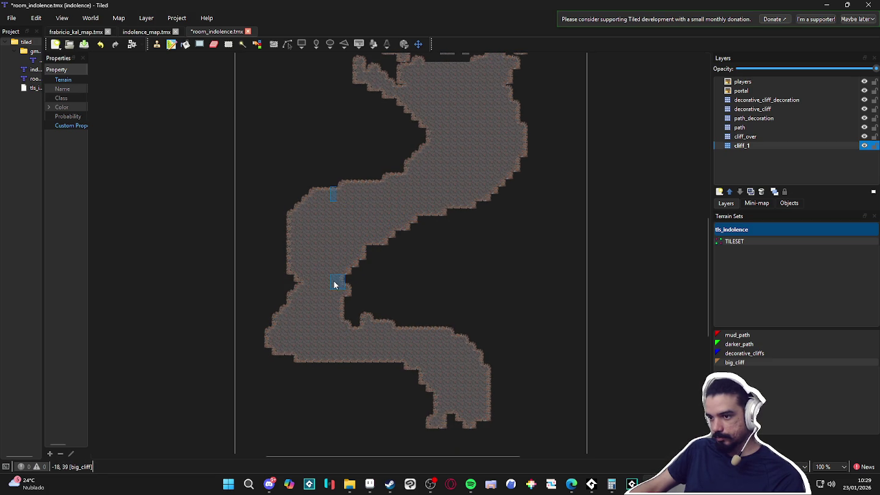
# Smooth the lower arm's edges, erase cliff below it, and paint the corridor past the map bottom
pyautogui.rightClick(367, 290)
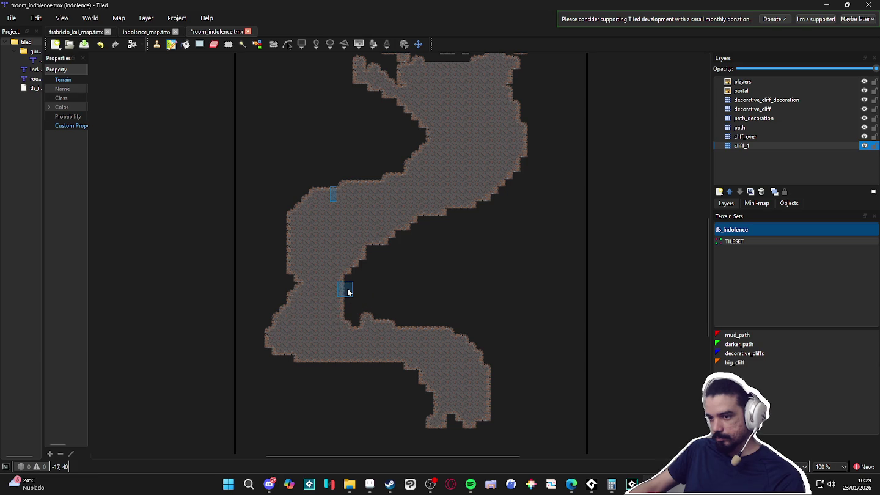
pyautogui.rightClick(330, 333)
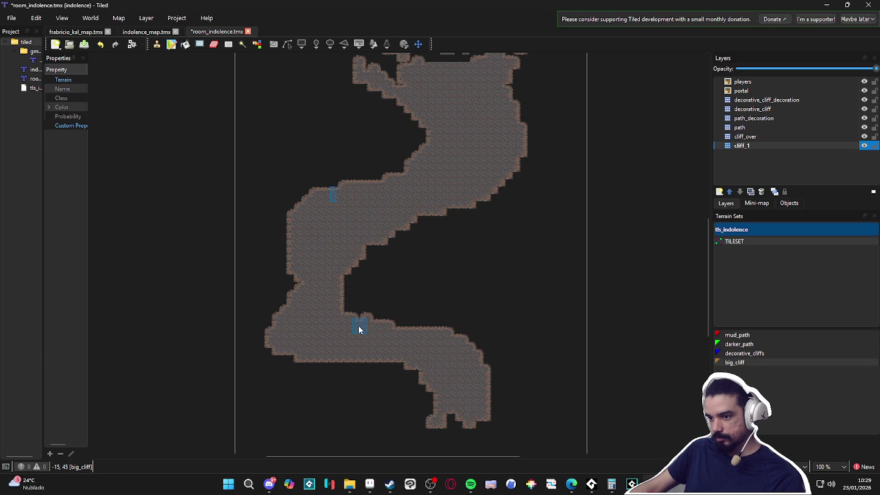
pyautogui.moveTo(356, 314); pyautogui.dragTo(419, 333)
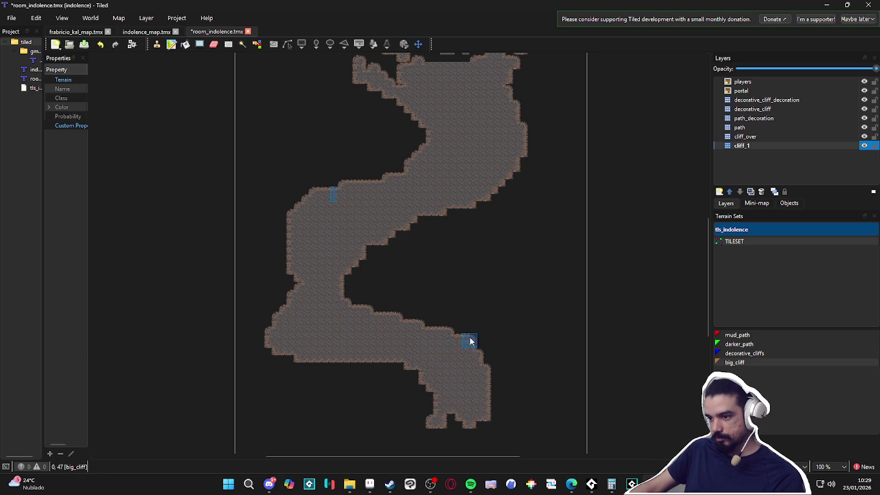
pyautogui.rightClick(366, 383)
pyautogui.moveTo(370, 369)
pyautogui.mouseDown()
pyautogui.moveTo(336, 355)
pyautogui.moveTo(304, 359)
pyautogui.moveTo(269, 333)
pyautogui.moveTo(278, 331)
pyautogui.mouseUp()
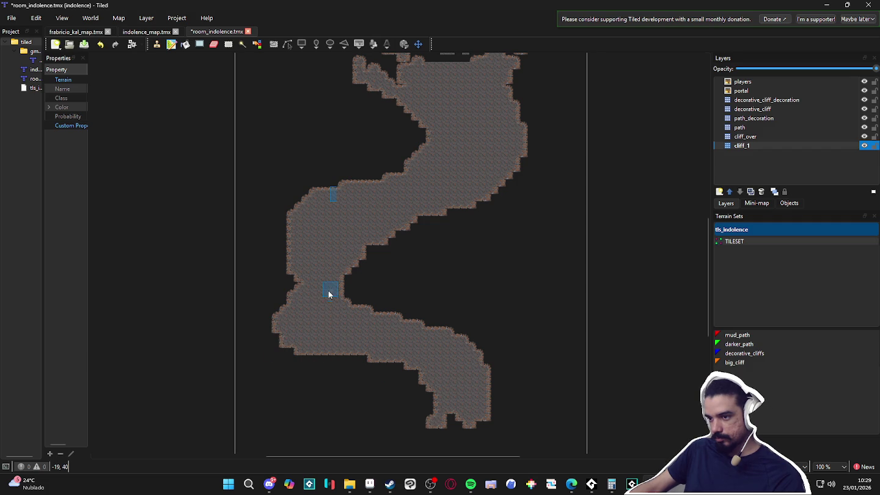
pyautogui.scroll(-3, 330, 300)
pyautogui.scroll(3, 331, 314)
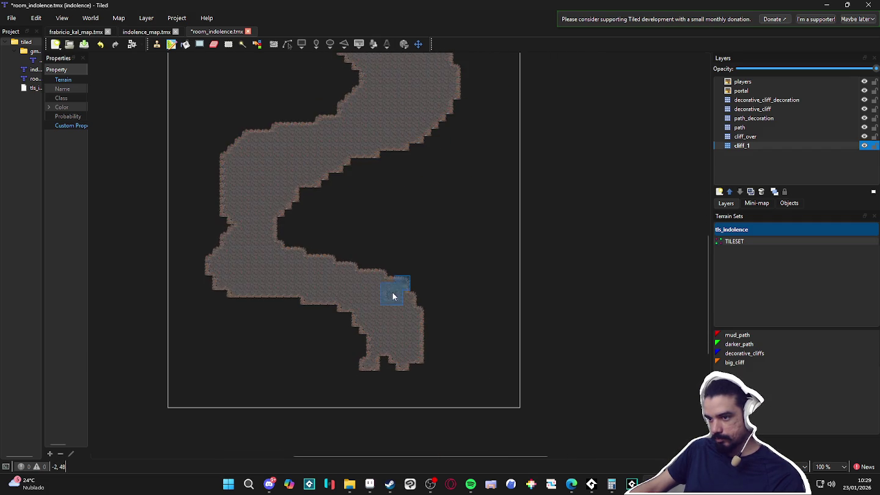
pyautogui.scroll(-1, 392, 286)
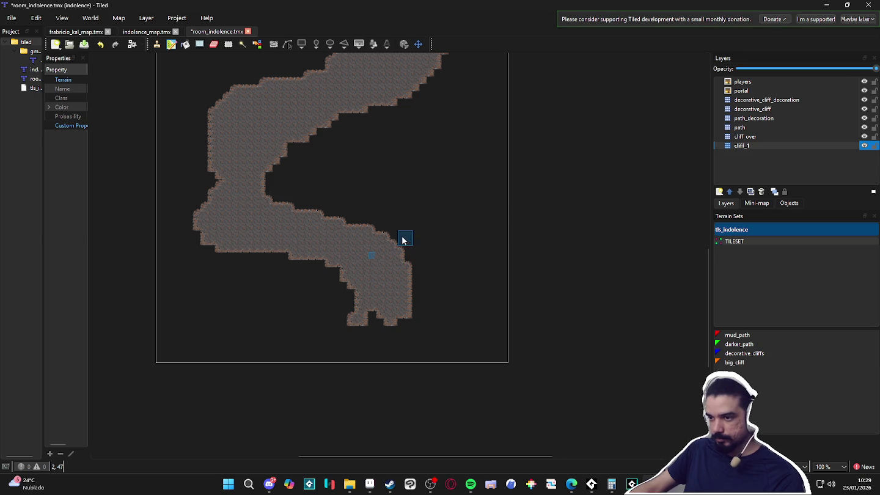
pyautogui.moveTo(397, 321)
pyautogui.mouseDown()
pyautogui.moveTo(363, 313)
pyautogui.moveTo(318, 365)
pyautogui.mouseUp()
# Smooth the lower corridor's inner edge and add cliff along the middle bend
pyautogui.keyDown('ctrl'); pyautogui.scroll(-3, 330, 361); pyautogui.keyUp('ctrl')
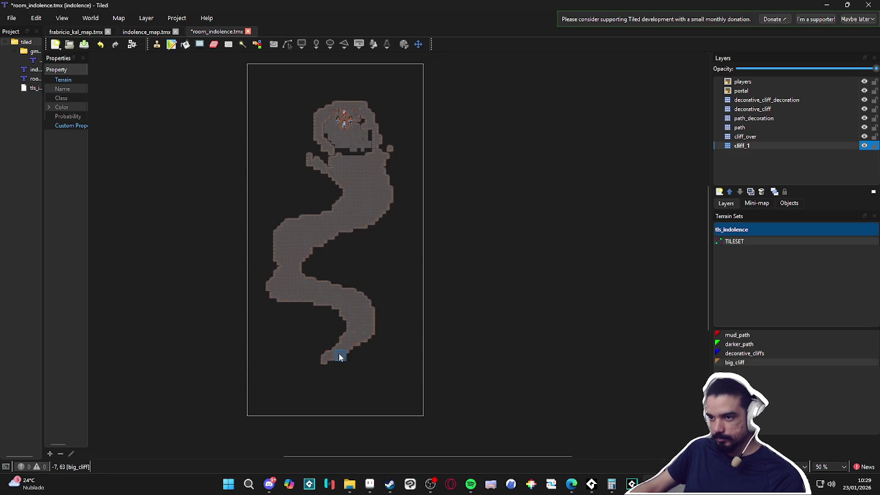
pyautogui.scroll(-2, 360, 282)
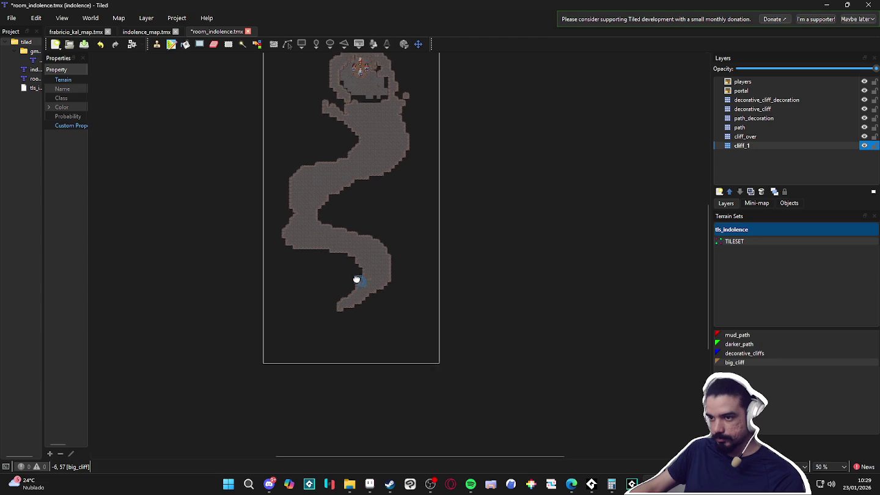
pyautogui.scroll(-2, 394, 244)
pyautogui.keyDown('ctrl'); pyautogui.scroll(2, 384, 233); pyautogui.keyUp('ctrl')
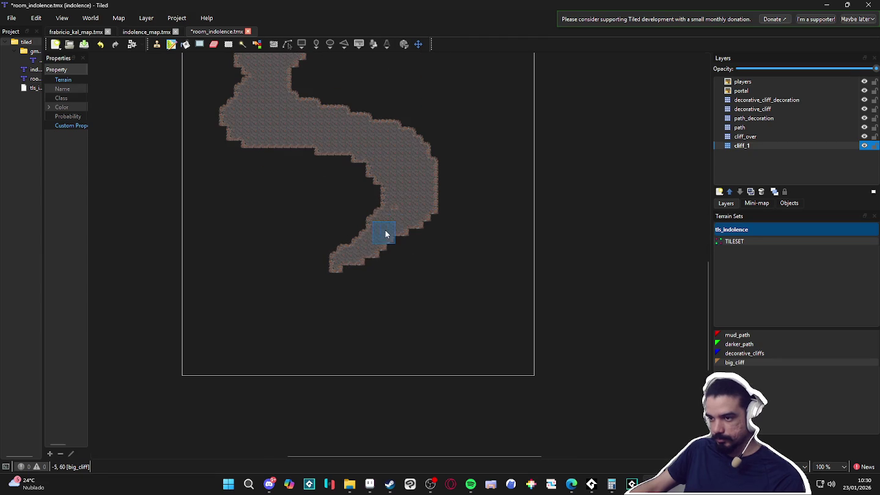
pyautogui.moveTo(379, 226)
pyautogui.mouseDown()
pyautogui.moveTo(276, 300)
pyautogui.moveTo(365, 252)
pyautogui.moveTo(300, 330)
pyautogui.moveTo(287, 322)
pyautogui.moveTo(263, 331)
pyautogui.mouseUp()
pyautogui.moveTo(276, 285)
pyautogui.mouseDown()
pyautogui.moveTo(358, 239)
pyautogui.moveTo(312, 299)
pyautogui.moveTo(330, 315)
pyautogui.moveTo(343, 288)
pyautogui.moveTo(320, 321)
pyautogui.moveTo(261, 356)
pyautogui.moveTo(251, 330)
pyautogui.moveTo(282, 278)
pyautogui.moveTo(360, 230)
pyautogui.moveTo(316, 334)
pyautogui.mouseUp()
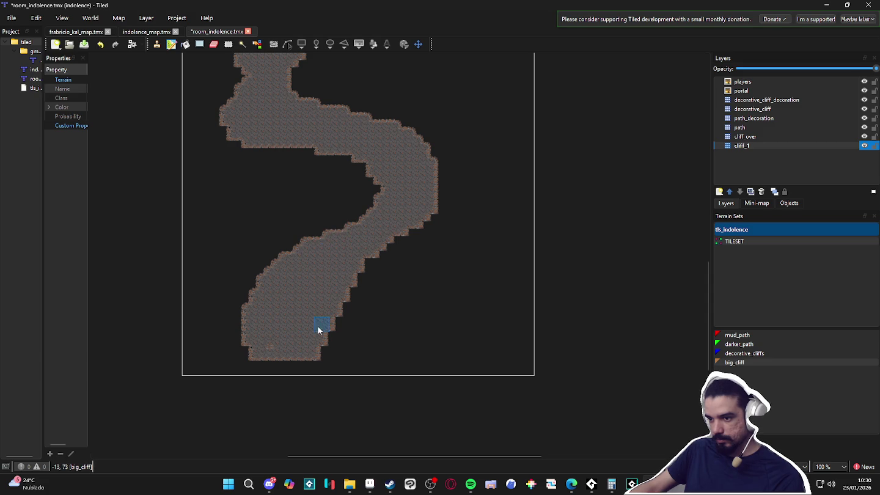
# Widen the bend's right edge downward and add a rounded lower-right lobe to the stem
pyautogui.scroll(-3, 301, 242)
pyautogui.moveTo(363, 188)
pyautogui.mouseDown()
pyautogui.moveTo(426, 141)
pyautogui.moveTo(448, 92)
pyautogui.moveTo(461, 188)
pyautogui.mouseUp()
pyautogui.moveTo(450, 144)
pyautogui.mouseDown()
pyautogui.moveTo(473, 186)
pyautogui.moveTo(399, 235)
pyautogui.mouseUp()
pyautogui.scroll(-3, 385, 195)
pyautogui.moveTo(374, 162); pyautogui.dragTo(337, 284)
pyautogui.moveTo(317, 248)
pyautogui.mouseDown()
pyautogui.moveTo(295, 246)
pyautogui.moveTo(346, 229)
pyautogui.moveTo(324, 267)
pyautogui.moveTo(340, 289)
pyautogui.moveTo(364, 271)
pyautogui.moveTo(350, 265)
pyautogui.moveTo(385, 287)
pyautogui.moveTo(461, 305)
pyautogui.moveTo(454, 293)
pyautogui.moveTo(464, 306)
pyautogui.moveTo(416, 315)
pyautogui.moveTo(432, 320)
pyautogui.moveTo(453, 311)
pyautogui.moveTo(458, 323)
pyautogui.moveTo(420, 324)
pyautogui.moveTo(331, 289)
pyautogui.moveTo(409, 297)
pyautogui.mouseUp()
pyautogui.scroll(-2, 409, 297)
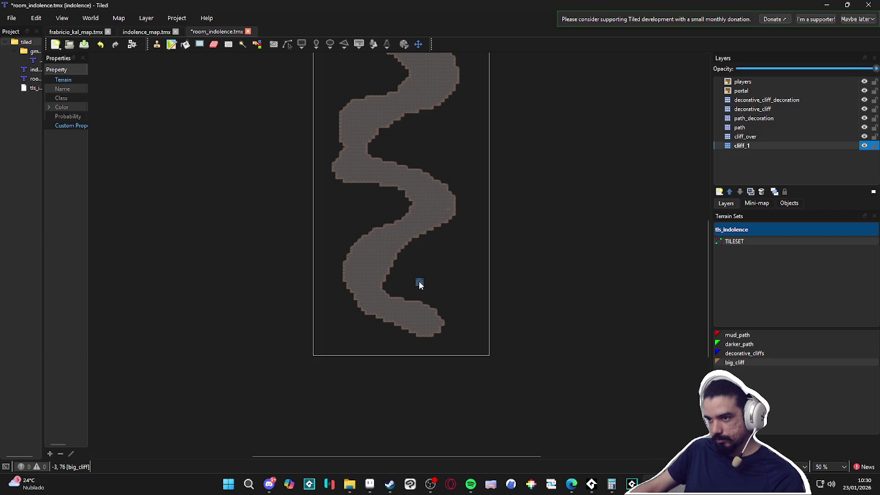
pyautogui.click(133, 44)
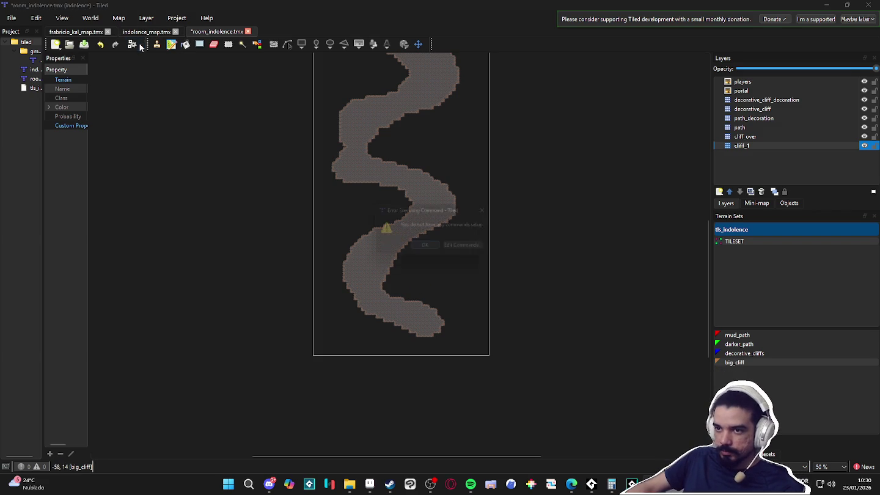
pyautogui.click(432, 250)
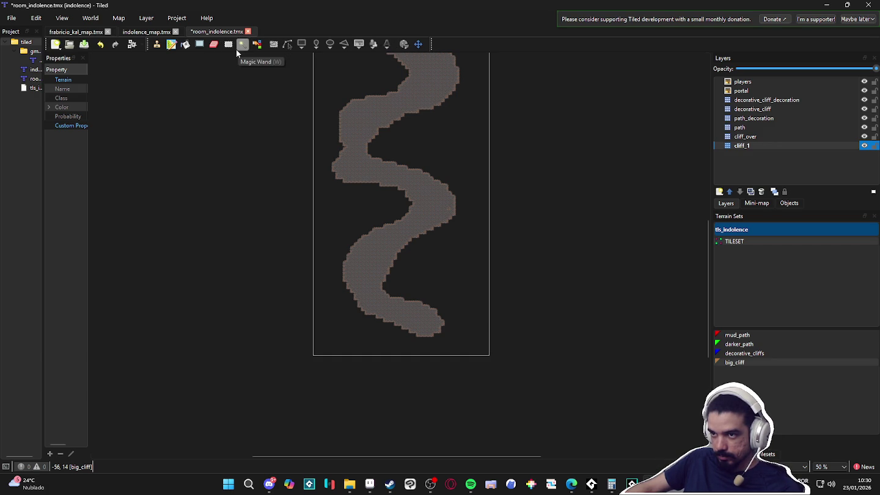
pyautogui.click(174, 19)
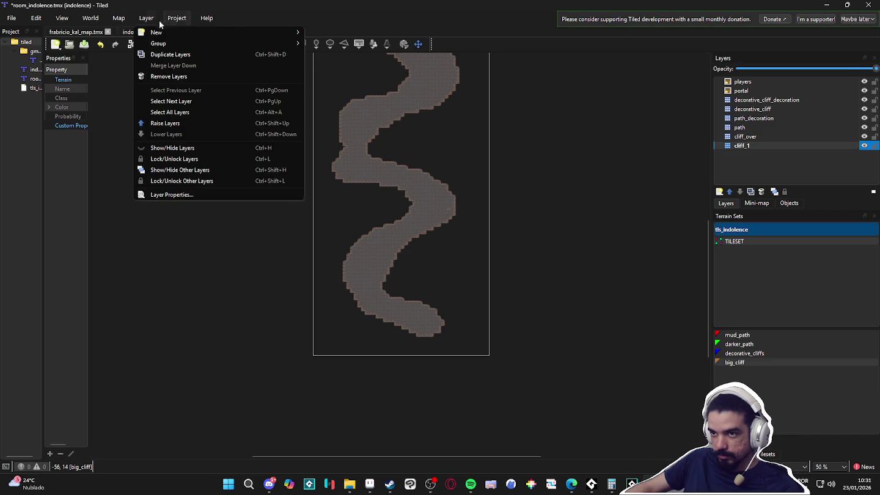
pyautogui.moveTo(119, 20)
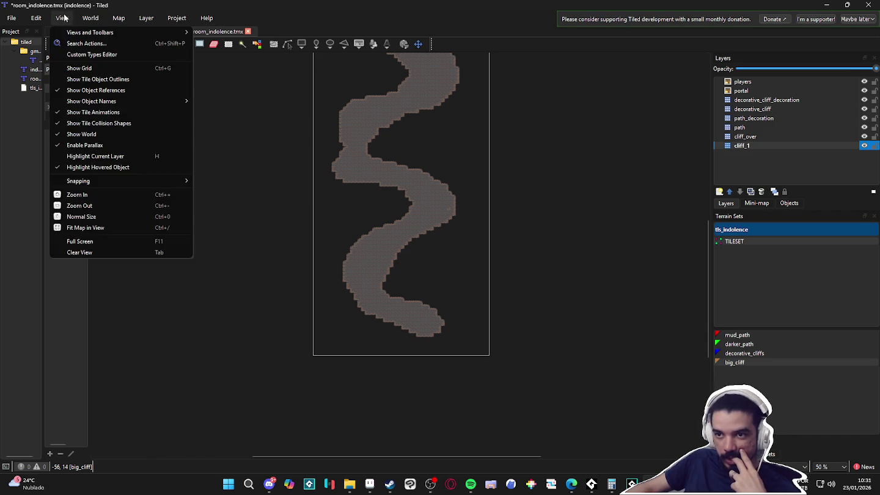
pyautogui.moveTo(28, 19)
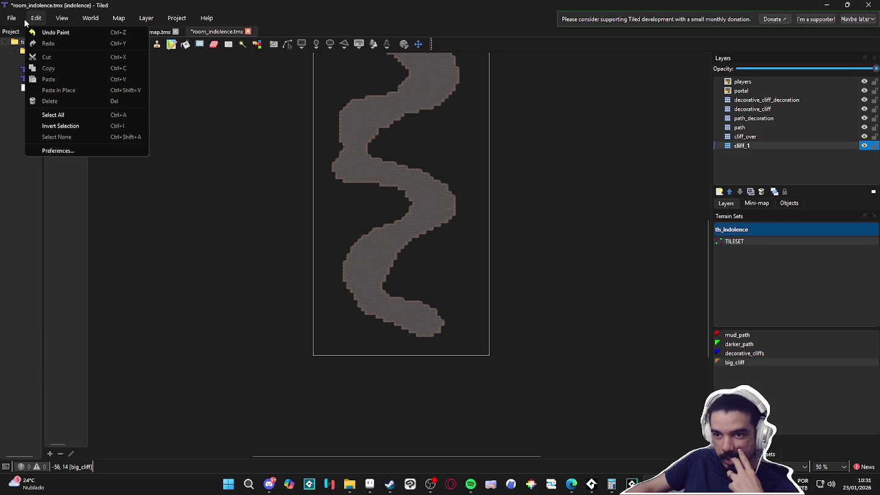
pyautogui.click(396, 28)
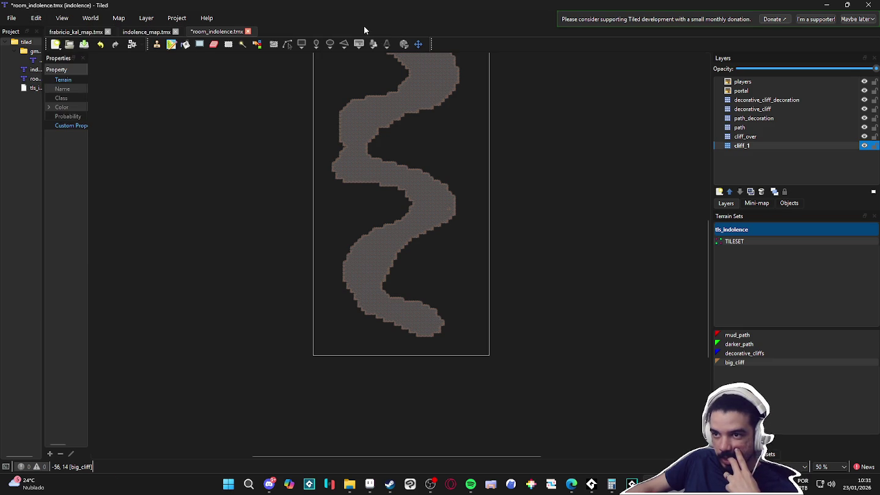
pyautogui.click(136, 45)
pyautogui.click(456, 248)
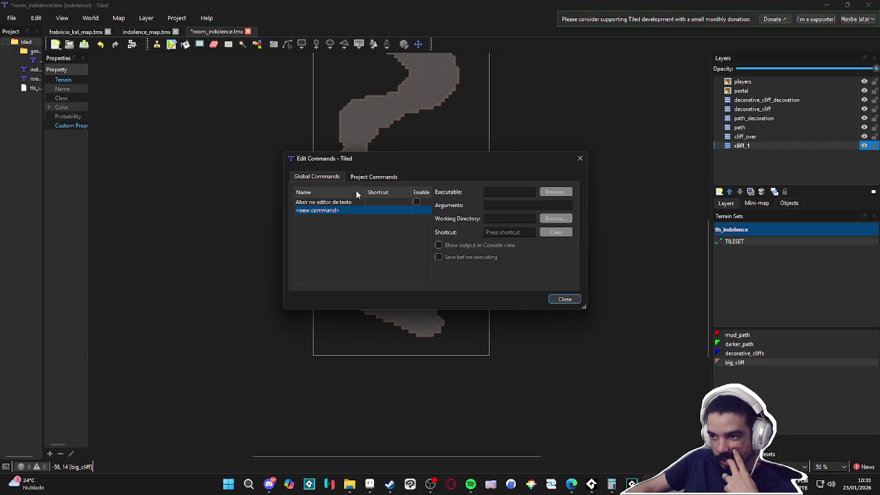
pyautogui.click(366, 175)
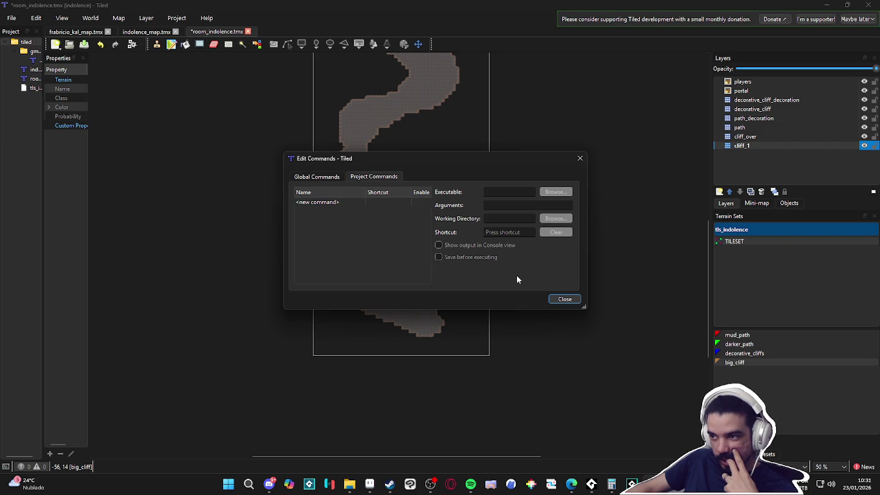
pyautogui.click(557, 299)
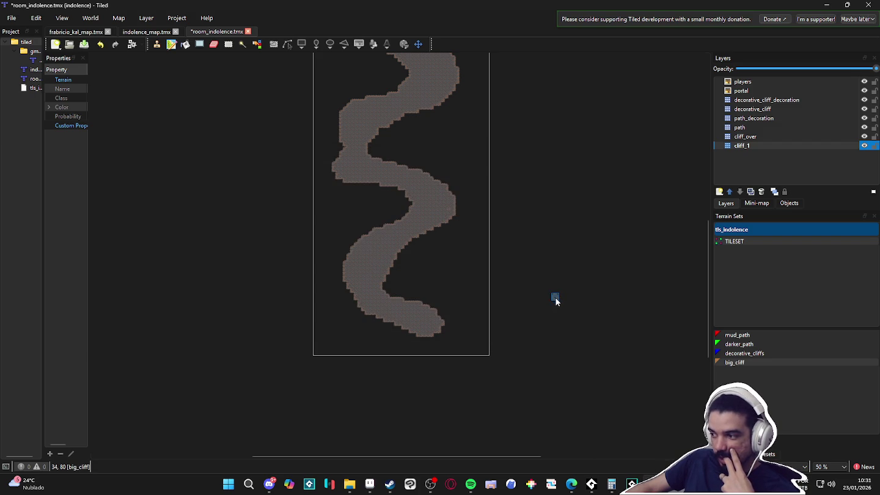
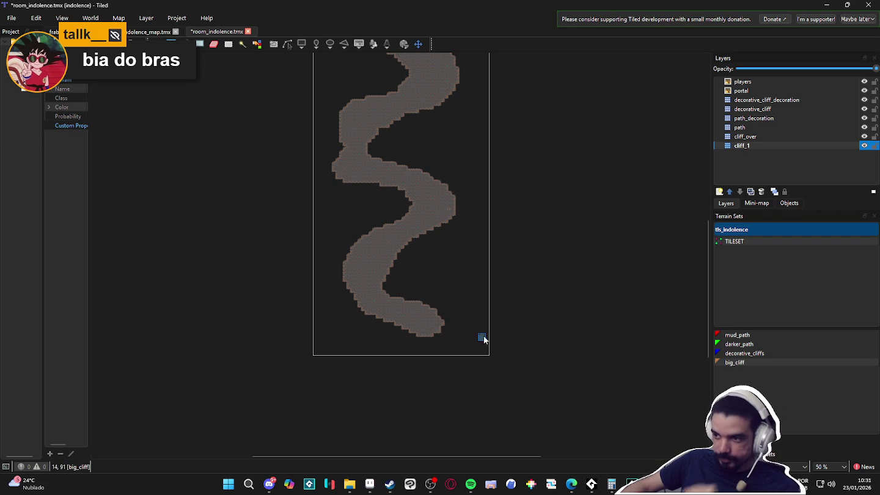
# Paint a big_cliff bulge onto the lower end of the winding path
pyautogui.scroll(2, 403, 251)
pyautogui.moveTo(403, 251)
pyautogui.mouseDown()
pyautogui.moveTo(413, 265)
pyautogui.moveTo(409, 250)
pyautogui.moveTo(354, 255)
pyautogui.moveTo(345, 205)
pyautogui.mouseUp()
pyautogui.moveTo(377, 257)
pyautogui.mouseDown()
pyautogui.moveTo(388, 189)
pyautogui.moveTo(449, 341)
pyautogui.mouseUp()
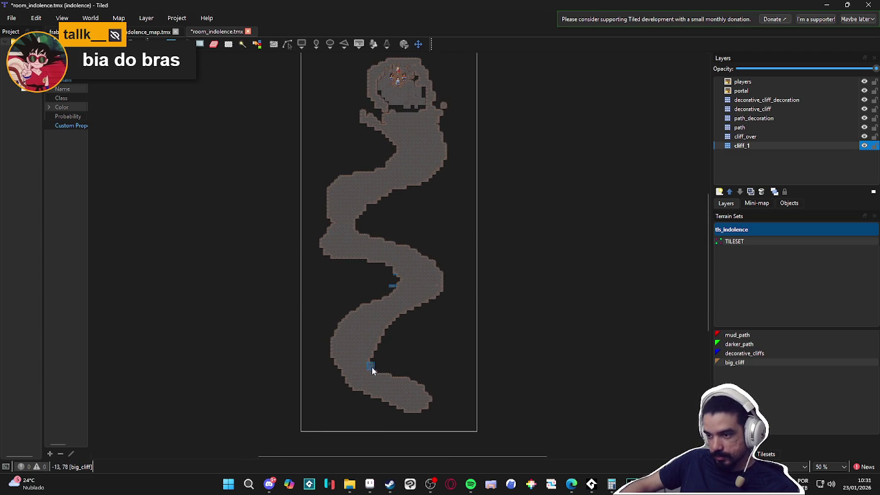
pyautogui.scroll(-2, 387, 339)
pyautogui.hscroll(1, 387, 328)
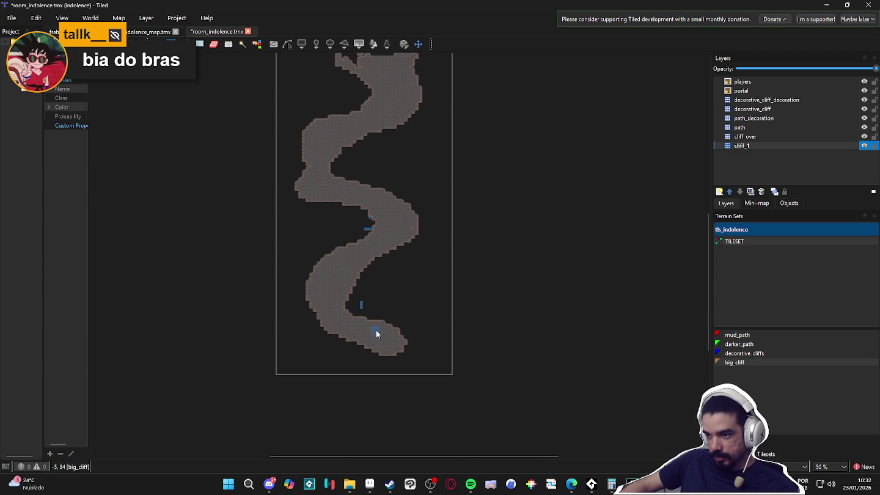
pyautogui.scroll(-3, 385, 339)
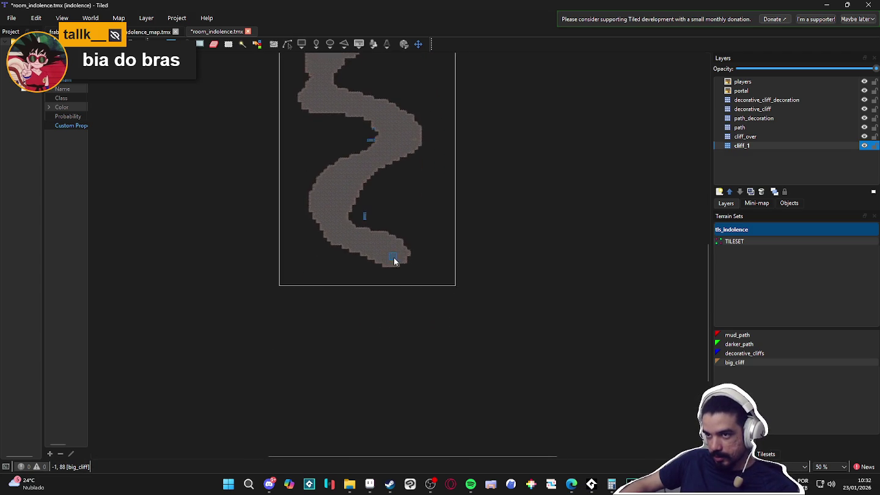
pyautogui.scroll(2, 391, 257)
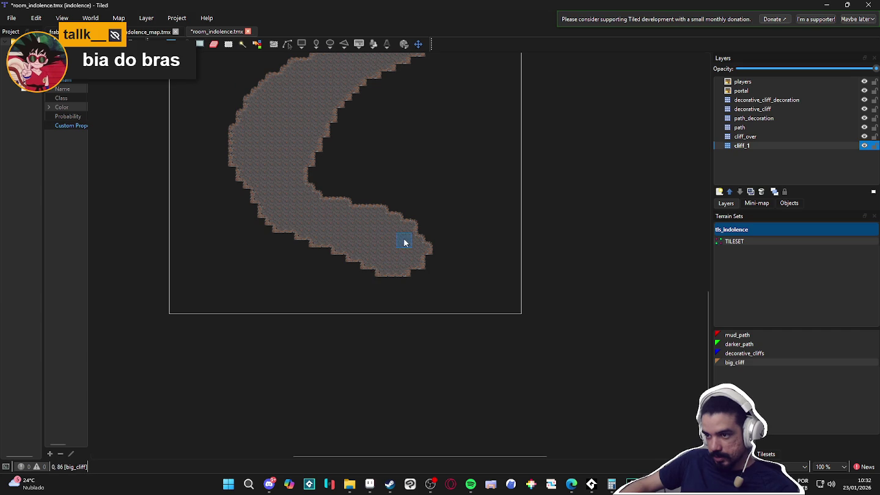
pyautogui.moveTo(387, 204)
pyautogui.mouseDown()
pyautogui.moveTo(424, 226)
pyautogui.moveTo(398, 225)
pyautogui.moveTo(465, 261)
pyautogui.moveTo(431, 251)
pyautogui.moveTo(495, 251)
pyautogui.moveTo(482, 257)
pyautogui.moveTo(469, 286)
pyautogui.moveTo(487, 251)
pyautogui.moveTo(476, 239)
pyautogui.moveTo(523, 256)
pyautogui.moveTo(507, 290)
pyautogui.moveTo(498, 261)
pyautogui.moveTo(519, 256)
pyautogui.moveTo(497, 244)
pyautogui.moveTo(466, 248)
pyautogui.moveTo(412, 323)
pyautogui.moveTo(349, 443)
pyautogui.mouseUp()
# Fill the black gaps around the arena at the map's top with big_cliff terrain
pyautogui.scroll(-2, 442, 293)
pyautogui.scroll(-2, 455, 271)
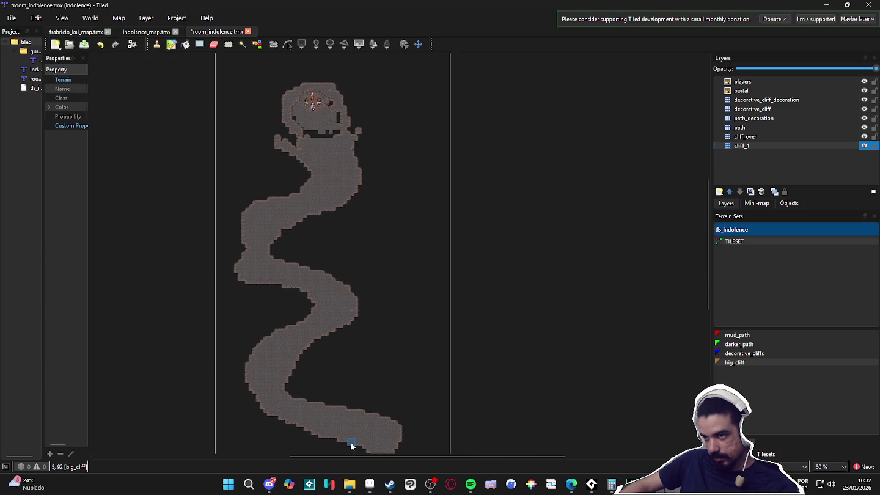
pyautogui.moveTo(363, 363)
pyautogui.mouseDown()
pyautogui.moveTo(389, 324)
pyautogui.moveTo(398, 372)
pyautogui.moveTo(408, 298)
pyautogui.moveTo(402, 245)
pyautogui.moveTo(366, 311)
pyautogui.moveTo(371, 299)
pyautogui.mouseUp()
pyautogui.moveTo(375, 165); pyautogui.dragTo(375, 300)
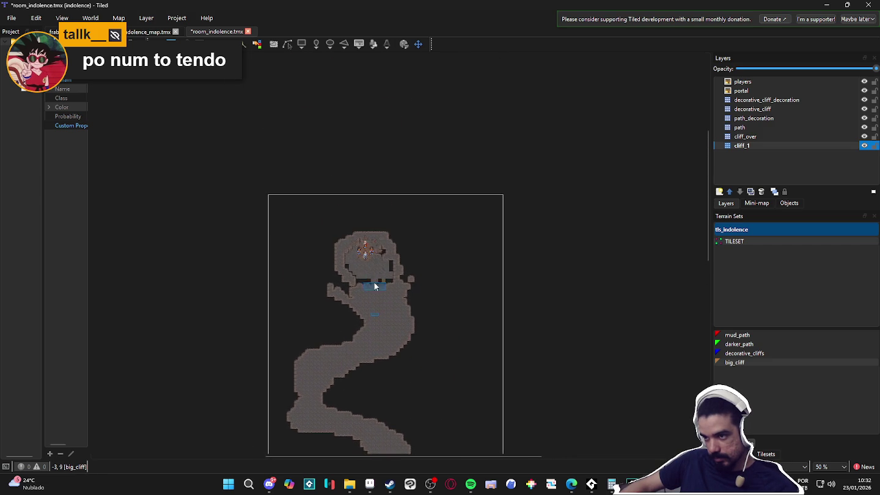
pyautogui.scroll(3, 376, 300)
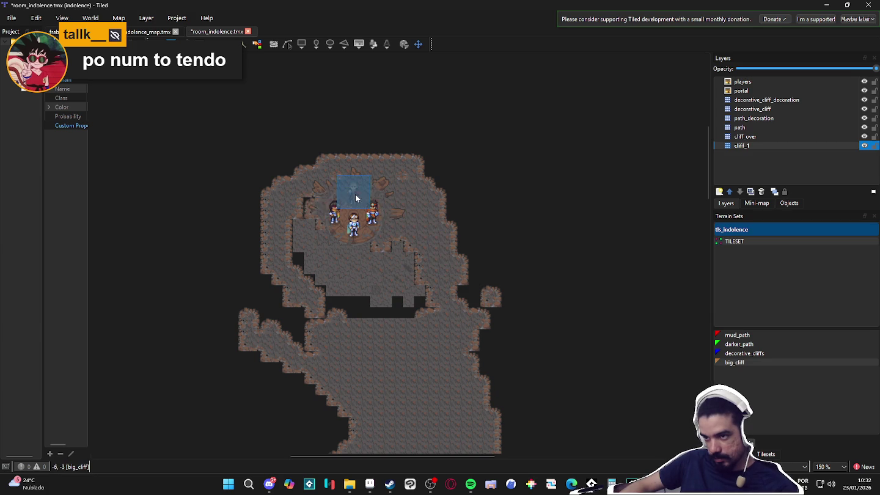
pyautogui.moveTo(298, 231)
pyautogui.mouseDown()
pyautogui.moveTo(341, 308)
pyautogui.moveTo(330, 245)
pyautogui.moveTo(365, 240)
pyautogui.moveTo(415, 290)
pyautogui.mouseUp()
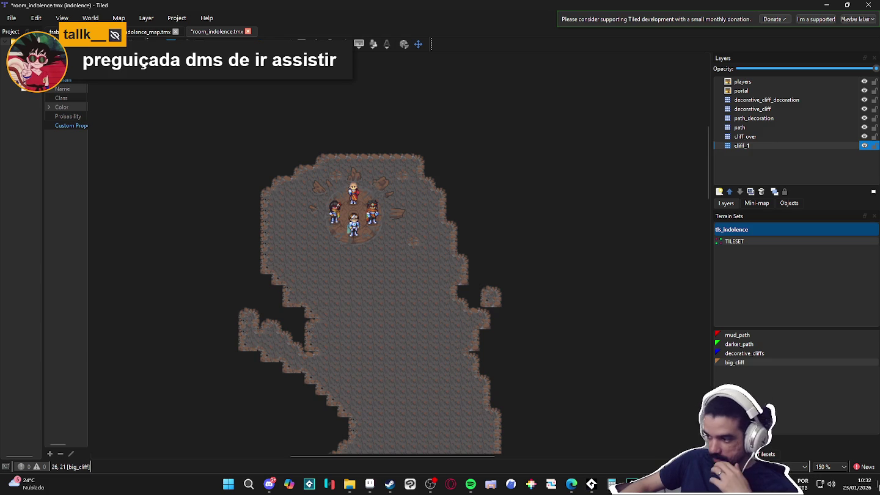
pyautogui.click(767, 453)
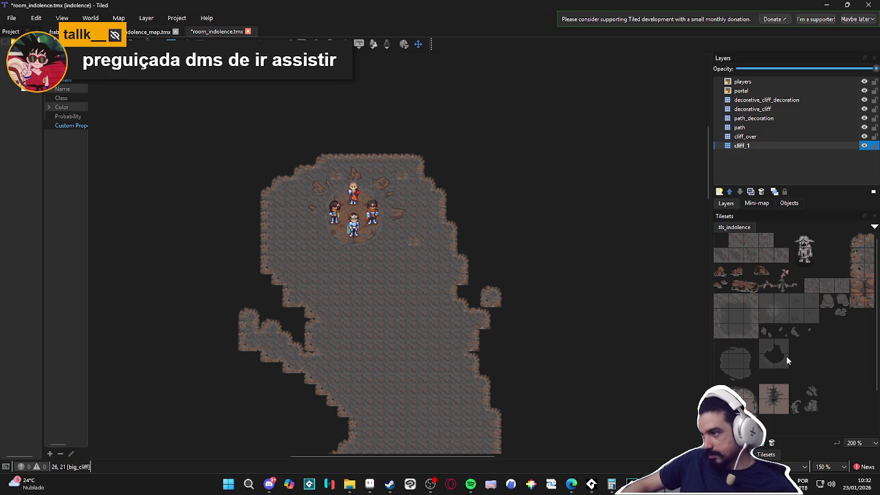
# Extend the winding path's left edge with big_cliff tiles
pyautogui.moveTo(814, 294); pyautogui.dragTo(771, 315)
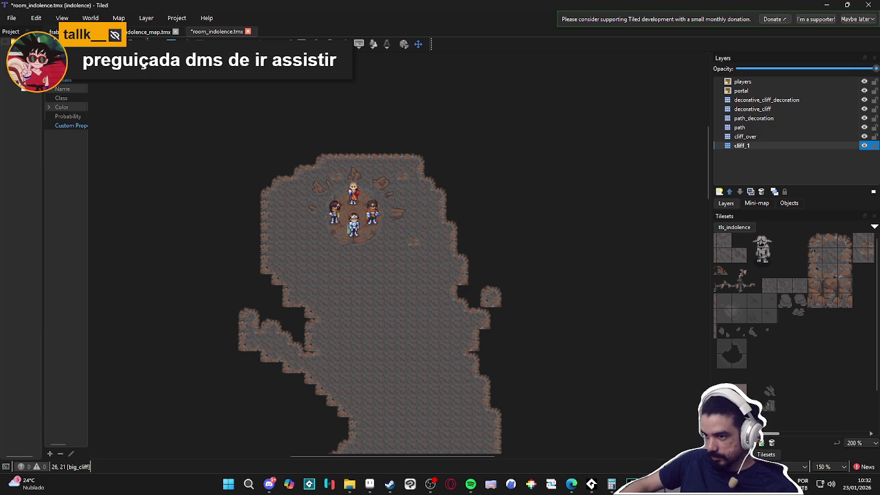
pyautogui.scroll(-5, 425, 153)
pyautogui.moveTo(409, 163); pyautogui.dragTo(403, 151)
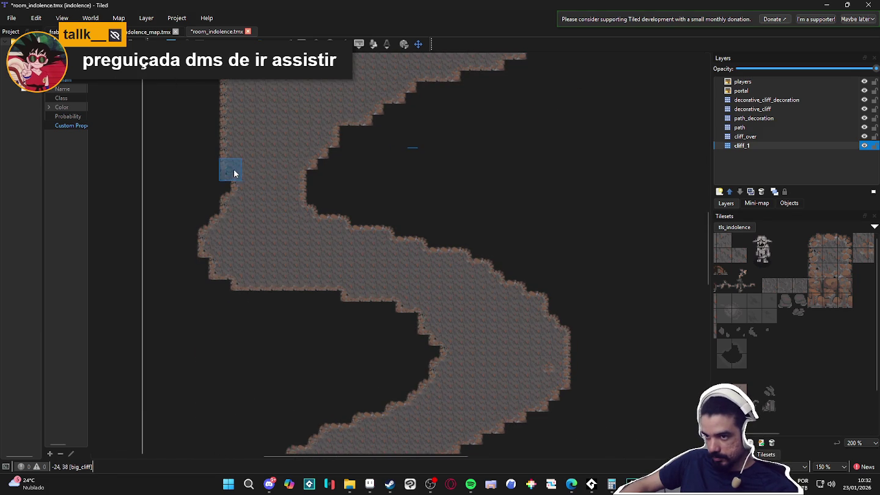
pyautogui.moveTo(219, 192); pyautogui.dragTo(223, 151)
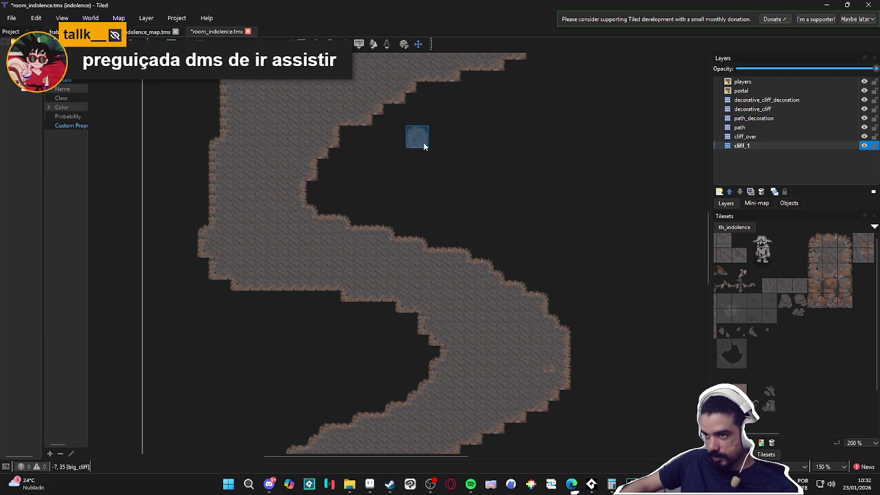
# Straighten the notch on the path's inner bend
pyautogui.scroll(-2, 420, 148)
pyautogui.scroll(2, 438, 299)
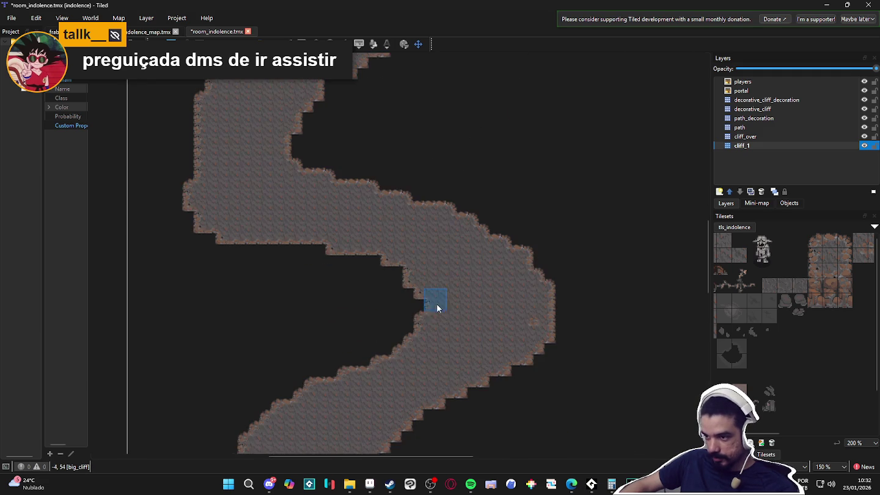
pyautogui.moveTo(415, 320)
pyautogui.mouseDown()
pyautogui.moveTo(406, 272)
pyautogui.moveTo(358, 258)
pyautogui.mouseUp()
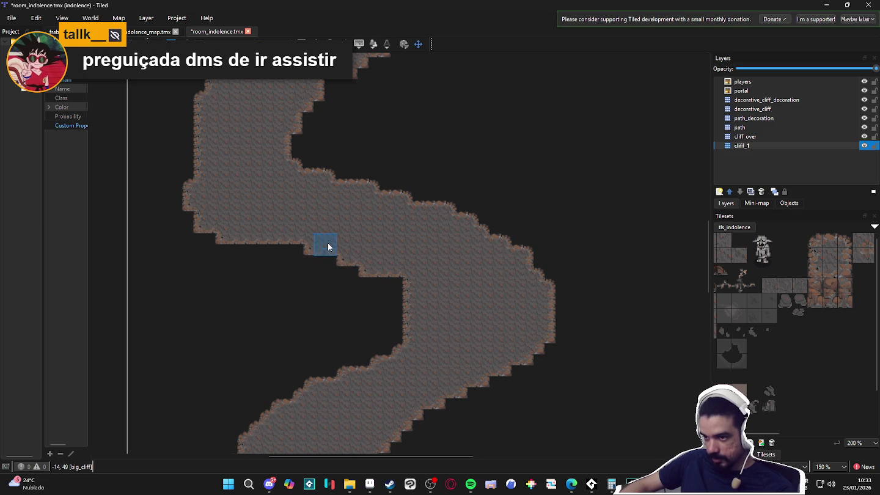
# Add cliff tiles to the path's lower hook, merging its forked tip
pyautogui.scroll(-1, 385, 278)
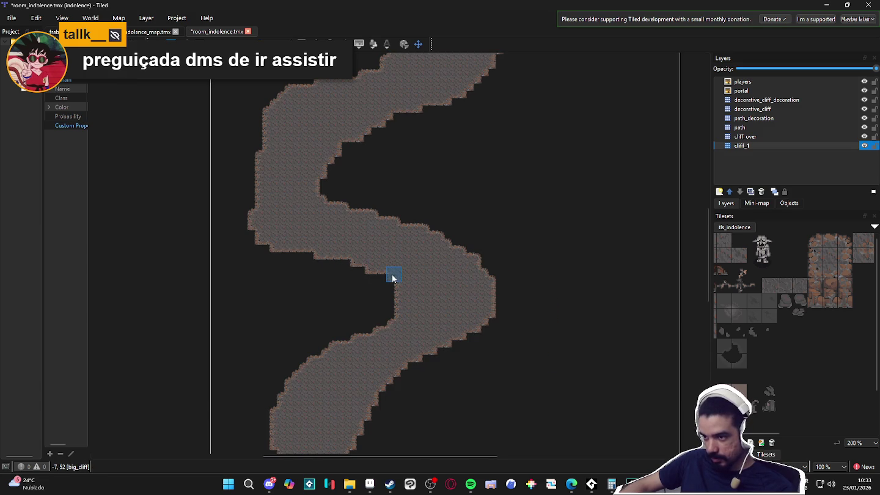
pyautogui.scroll(-8, 417, 312)
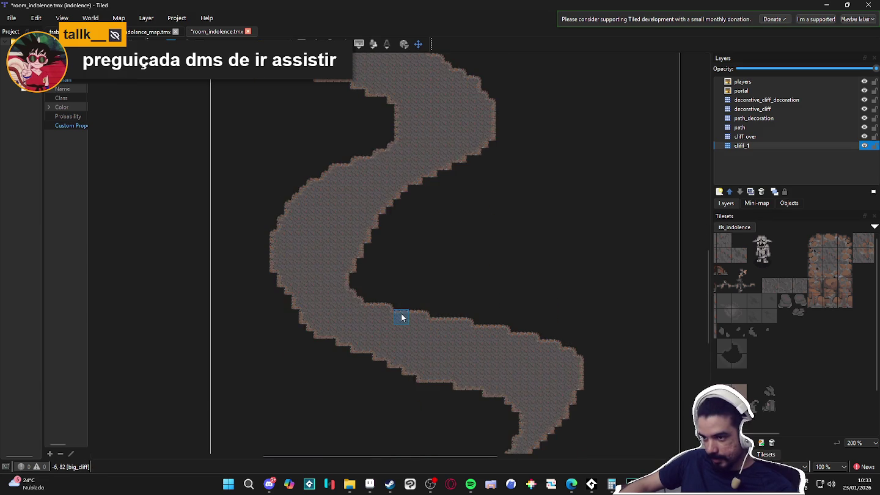
pyautogui.scroll(-1, 413, 319)
pyautogui.hscroll(1, 478, 339)
pyautogui.moveTo(476, 336)
pyautogui.mouseDown()
pyautogui.moveTo(492, 325)
pyautogui.moveTo(489, 333)
pyautogui.moveTo(494, 288)
pyautogui.moveTo(461, 338)
pyautogui.moveTo(465, 276)
pyautogui.moveTo(443, 285)
pyautogui.moveTo(454, 314)
pyautogui.moveTo(442, 338)
pyautogui.moveTo(439, 281)
pyautogui.mouseUp()
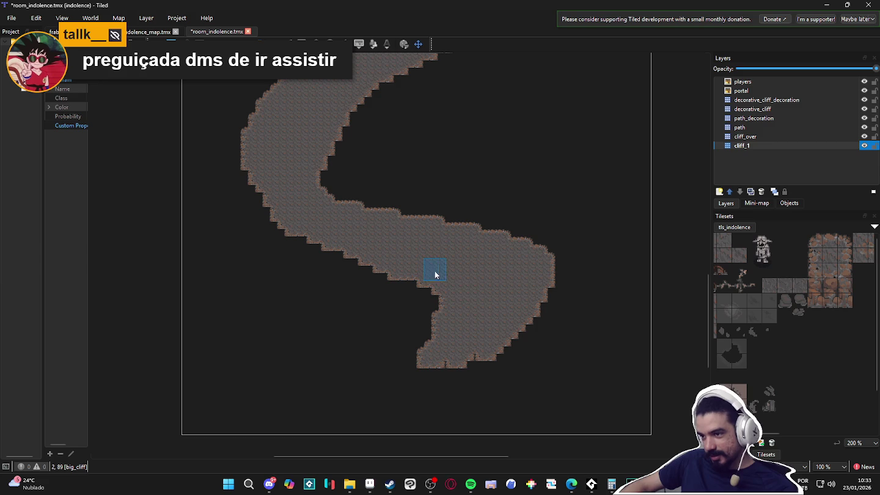
pyautogui.scroll(2, 482, 336)
pyautogui.scroll(-4, 464, 354)
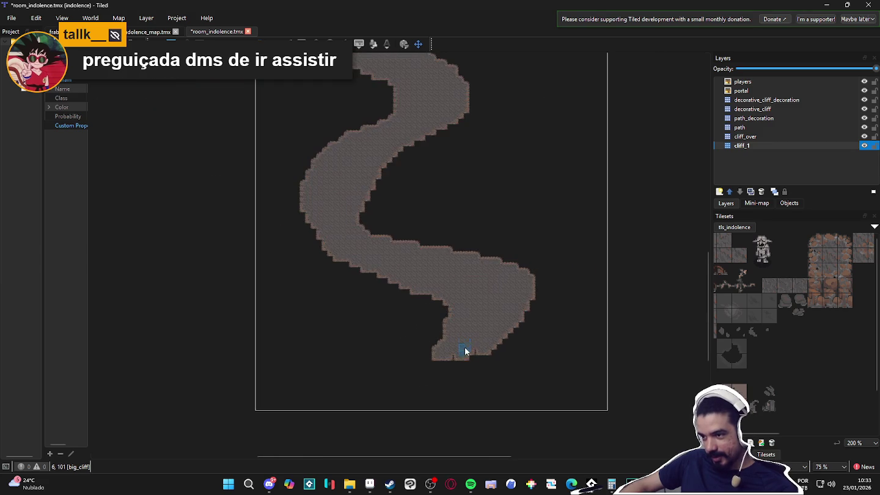
pyautogui.scroll(1, 464, 349)
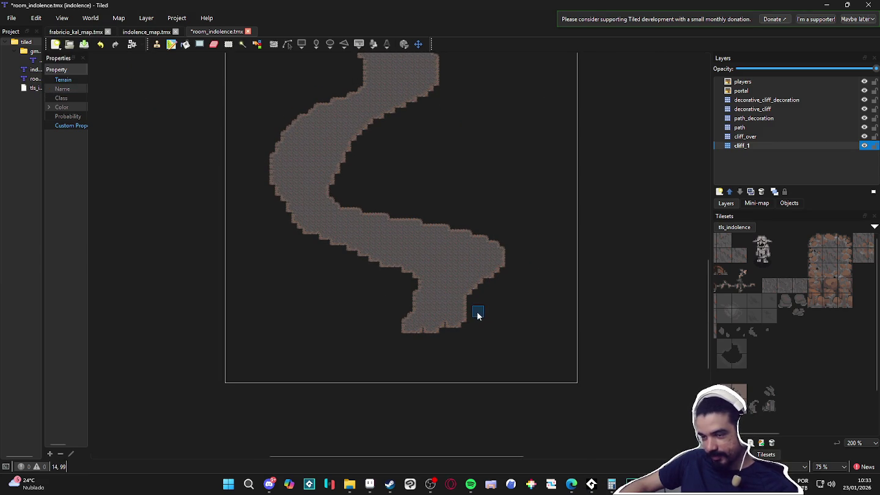
# Extend the hook's tip and the path's bottom end down-left
pyautogui.moveTo(431, 299); pyautogui.dragTo(451, 266)
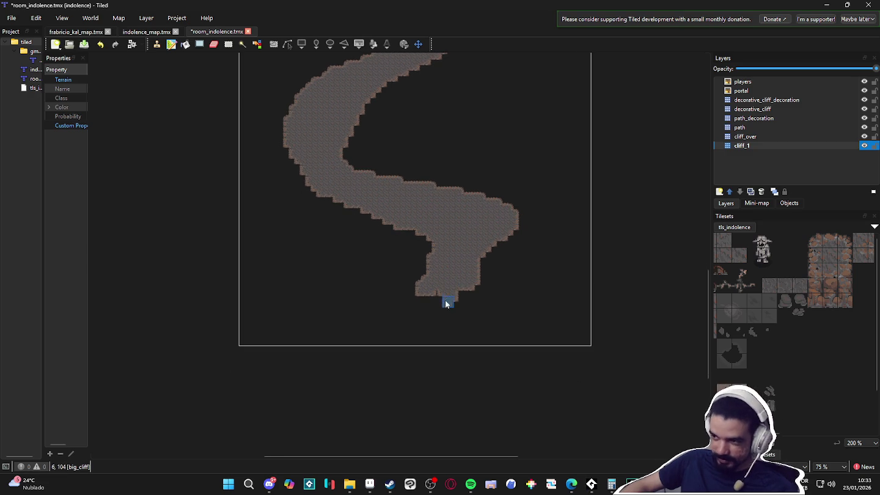
pyautogui.moveTo(456, 299)
pyautogui.mouseDown()
pyautogui.moveTo(416, 310)
pyautogui.moveTo(401, 299)
pyautogui.moveTo(344, 309)
pyautogui.mouseUp()
pyautogui.scroll(-3, 402, 306)
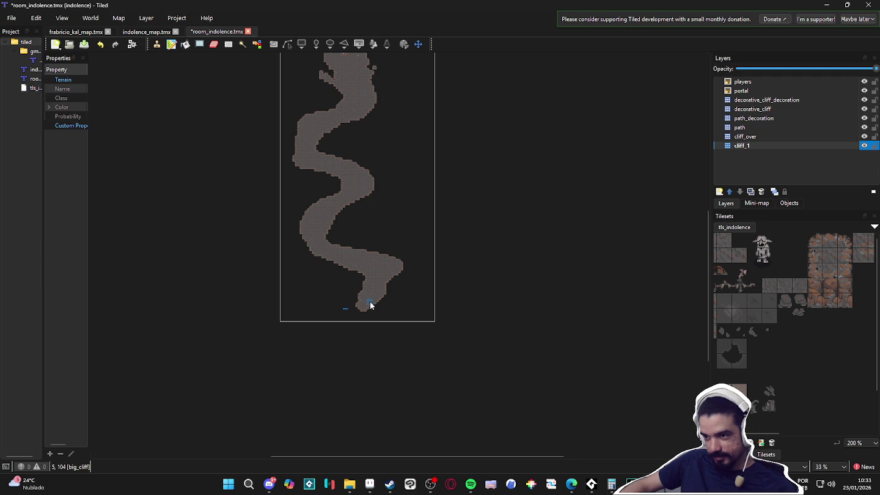
pyautogui.moveTo(363, 307); pyautogui.dragTo(354, 310)
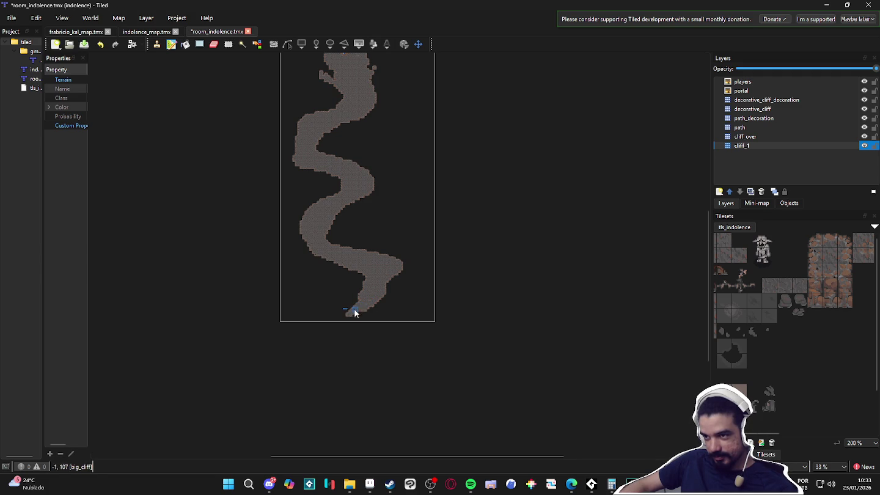
# Fill in the cliff edge along the lower bend's left side
pyautogui.moveTo(385, 280); pyautogui.dragTo(393, 332)
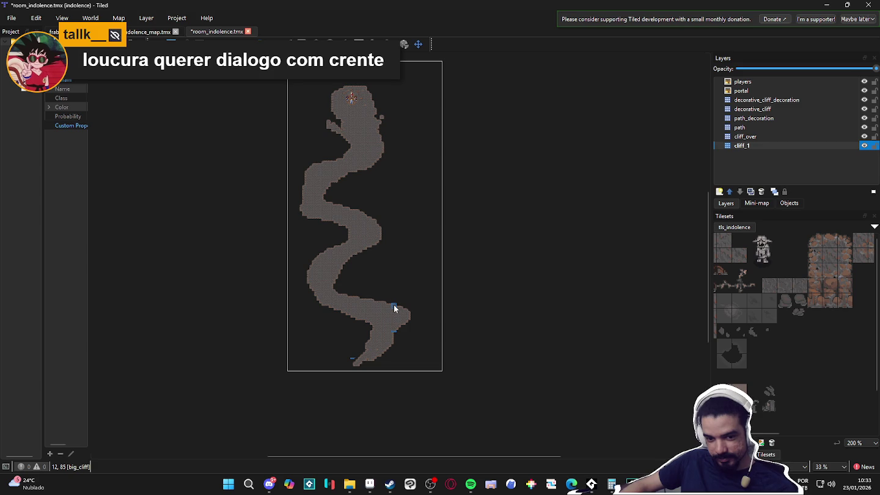
pyautogui.scroll(2, 391, 335)
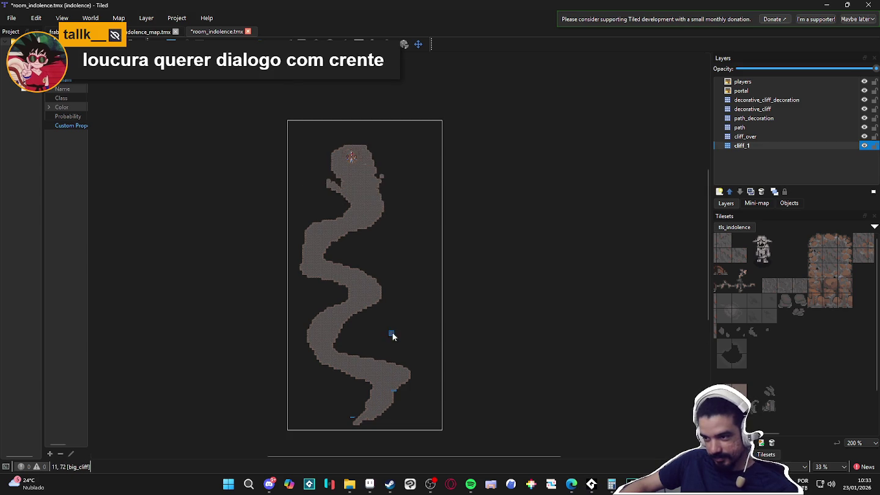
pyautogui.scroll(-2, 362, 407)
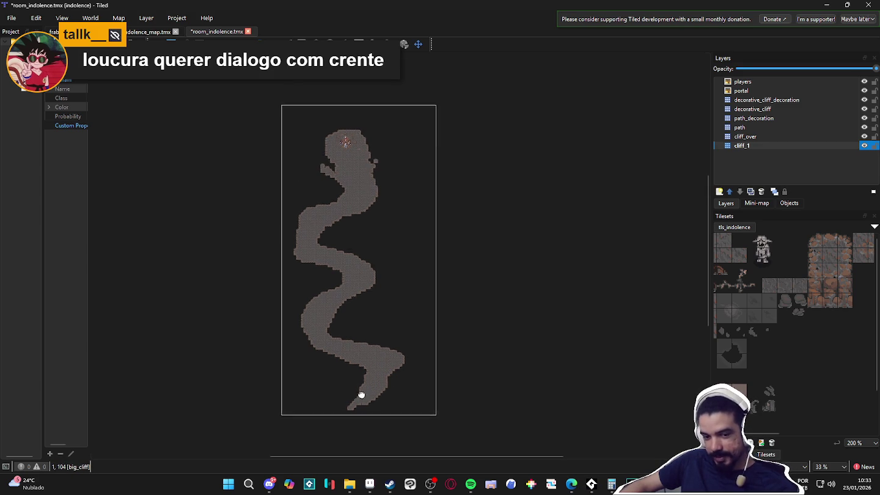
pyautogui.keyDown('ctrl'); pyautogui.scroll(1, 376, 343); pyautogui.keyUp('ctrl')
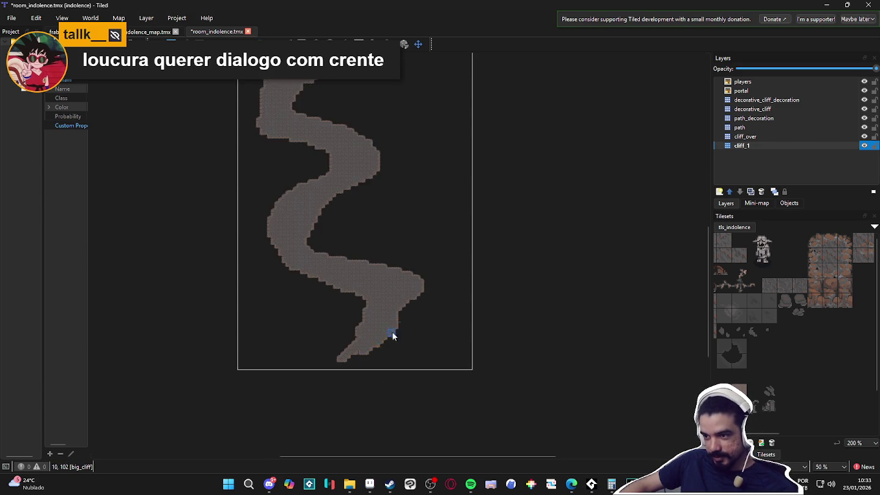
pyautogui.keyDown('ctrl'); pyautogui.scroll(1, 410, 372); pyautogui.keyUp('ctrl')
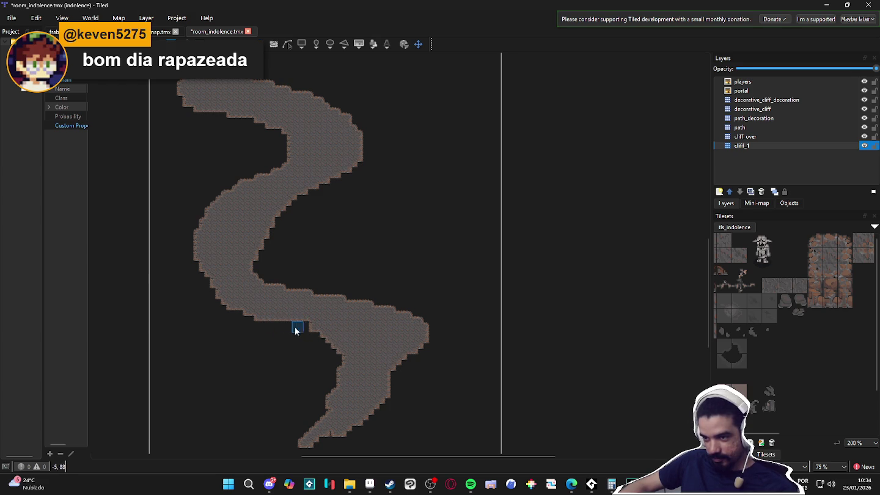
pyautogui.scroll(10, 245, 283)
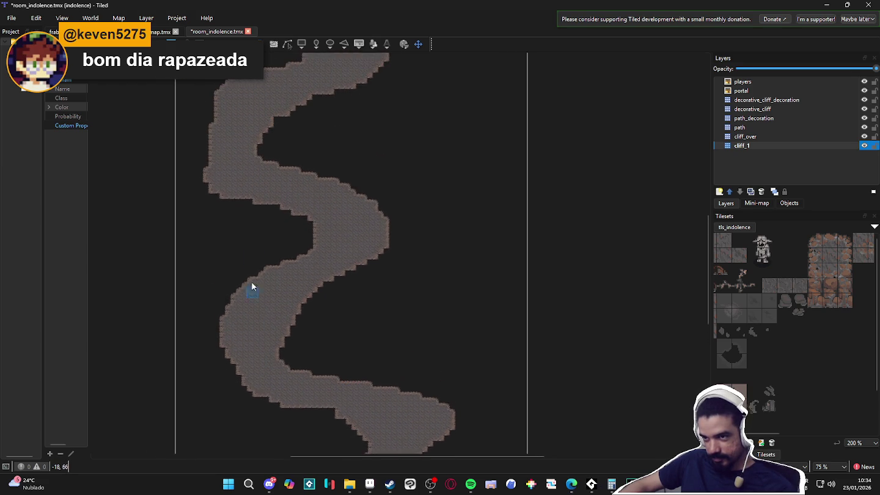
pyautogui.scroll(-2, 257, 421)
pyautogui.scroll(4, 250, 324)
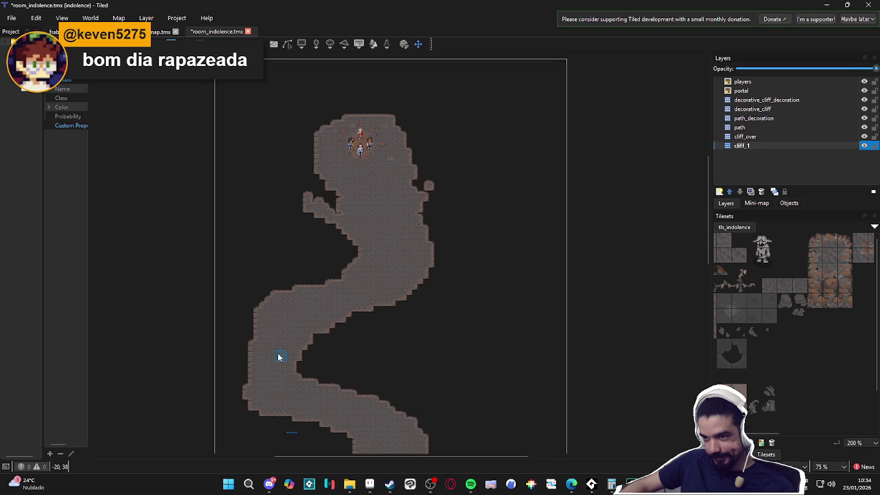
pyautogui.scroll(-3, 271, 279)
pyautogui.scroll(1, 278, 295)
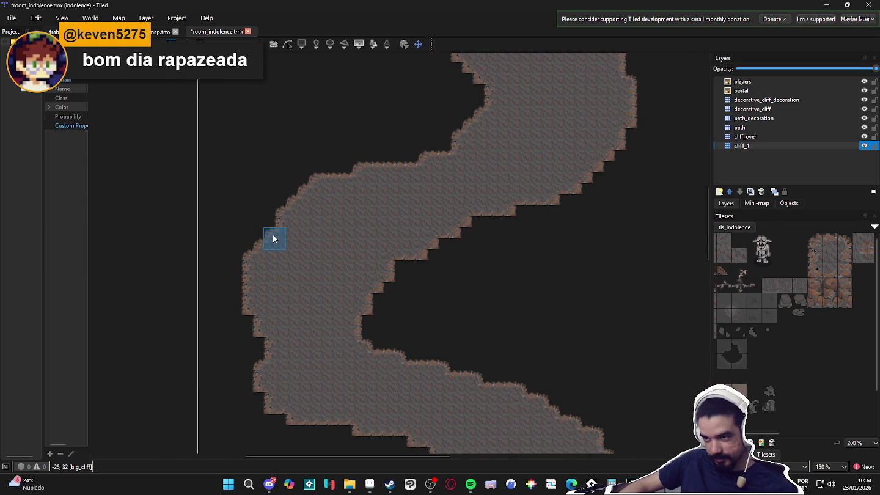
pyautogui.scroll(-1, 298, 263)
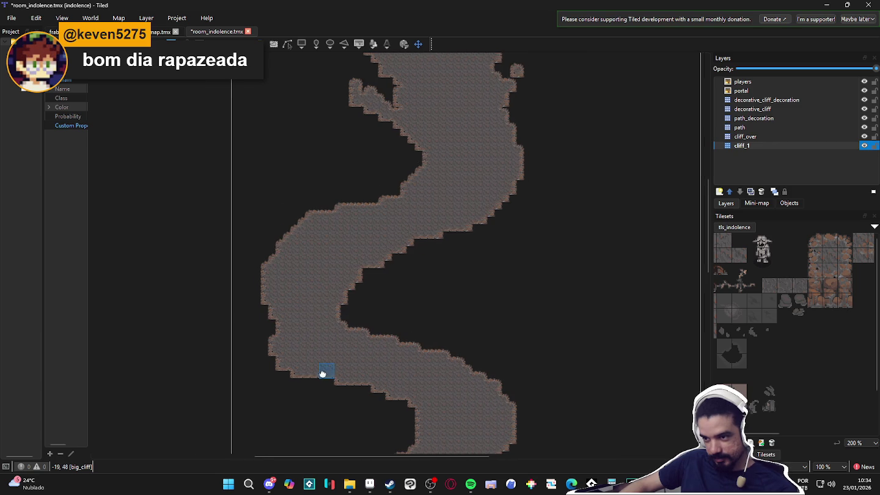
pyautogui.scroll(2, 298, 250)
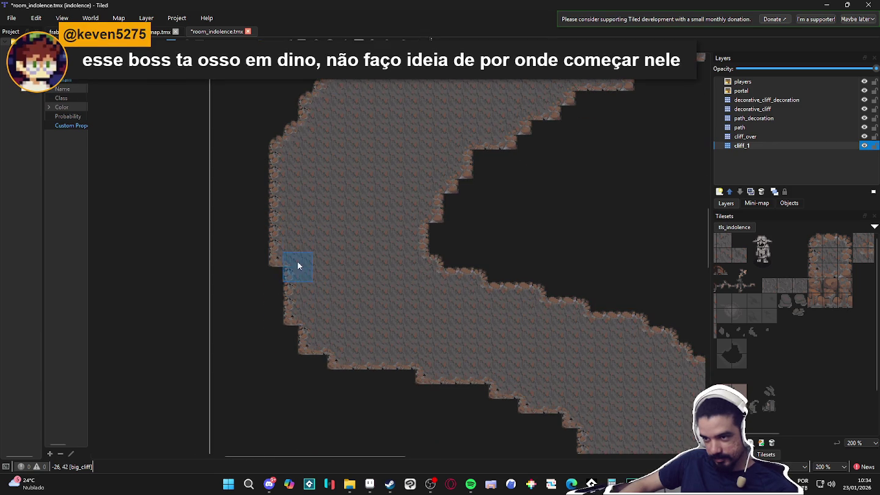
pyautogui.moveTo(272, 202); pyautogui.dragTo(280, 267)
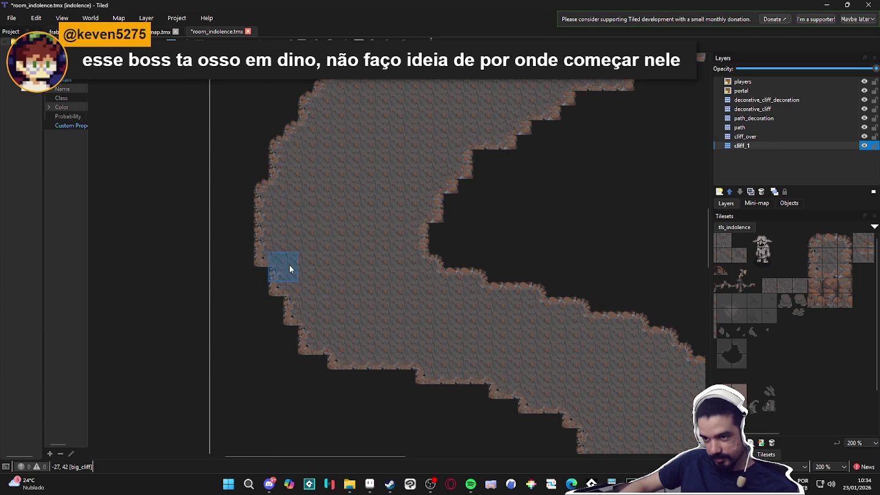
# Save the map with Ctrl+S
pyautogui.scroll(-2, 333, 298)
pyautogui.scroll(-2, 341, 298)
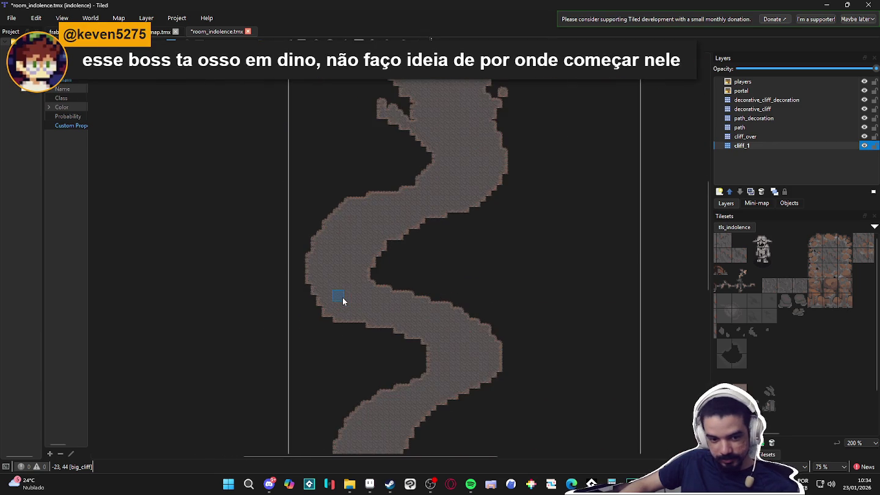
pyautogui.scroll(-2, 367, 246)
pyautogui.hscroll(-1, 374, 247)
pyautogui.hotkey('ctrl', 's')
# Stamp a cliff tile beside the arena
pyautogui.scroll(2, 436, 251)
pyautogui.scroll(3, 405, 181)
pyautogui.click(416, 246)
# Erase the small cliff islands left and right of the path near the arena
pyautogui.moveTo(388, 190)
pyautogui.mouseDown()
pyautogui.moveTo(373, 175)
pyautogui.moveTo(360, 192)
pyautogui.moveTo(379, 179)
pyautogui.mouseUp()
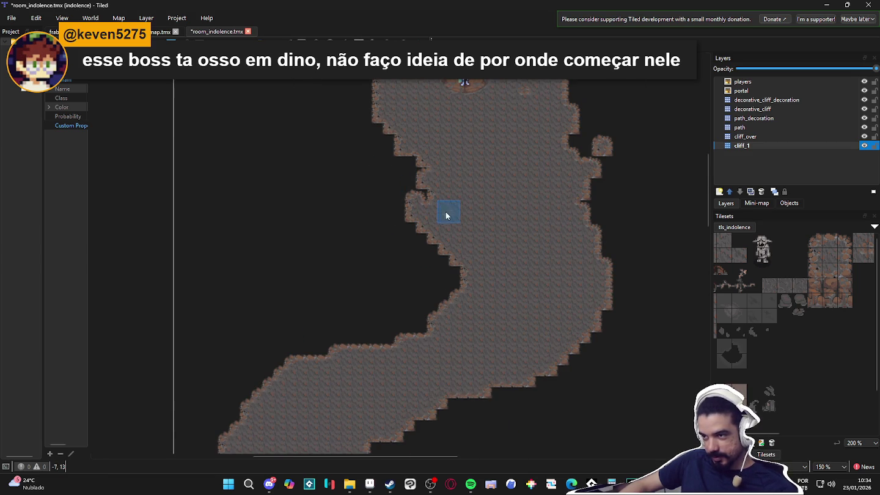
pyautogui.moveTo(599, 144); pyautogui.dragTo(605, 203)
pyautogui.scroll(3, 591, 189)
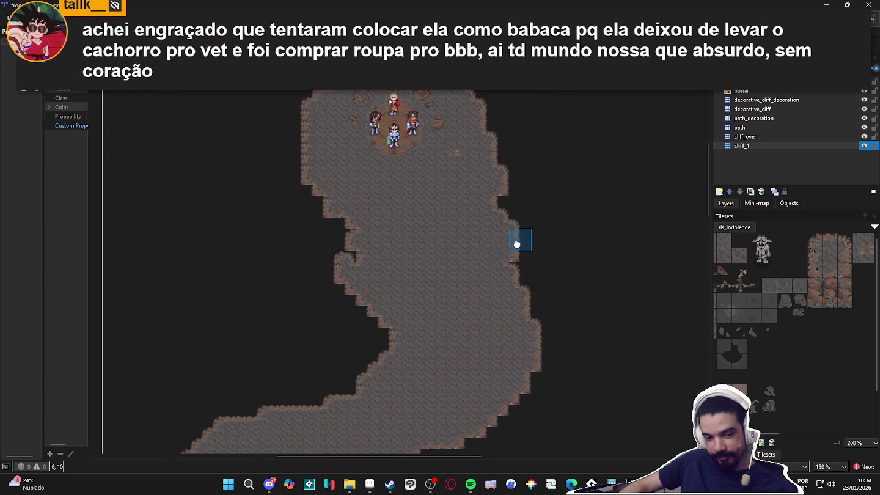
# Straighten the passage's left and right cliff edges, cutting a notch on the right
pyautogui.moveTo(488, 231)
pyautogui.mouseDown()
pyautogui.moveTo(497, 225)
pyautogui.moveTo(506, 241)
pyautogui.mouseUp()
pyautogui.scroll(1, 347, 256)
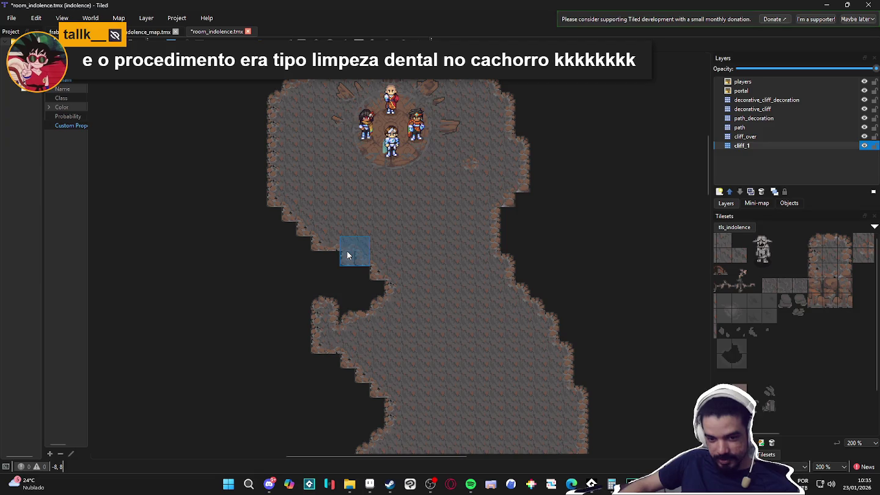
pyautogui.moveTo(351, 295)
pyautogui.mouseDown()
pyautogui.moveTo(342, 305)
pyautogui.moveTo(327, 294)
pyautogui.moveTo(388, 296)
pyautogui.moveTo(369, 333)
pyautogui.moveTo(354, 318)
pyautogui.mouseUp()
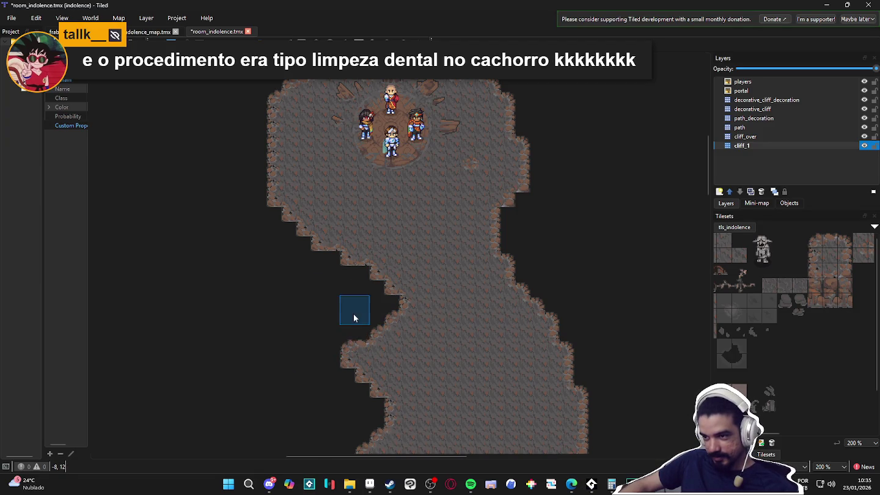
pyautogui.moveTo(341, 360)
pyautogui.mouseDown()
pyautogui.moveTo(350, 368)
pyautogui.moveTo(359, 337)
pyautogui.moveTo(359, 394)
pyautogui.mouseUp()
pyautogui.moveTo(438, 311)
pyautogui.mouseDown()
pyautogui.moveTo(503, 232)
pyautogui.moveTo(492, 266)
pyautogui.moveTo(494, 237)
pyautogui.moveTo(524, 292)
pyautogui.mouseUp()
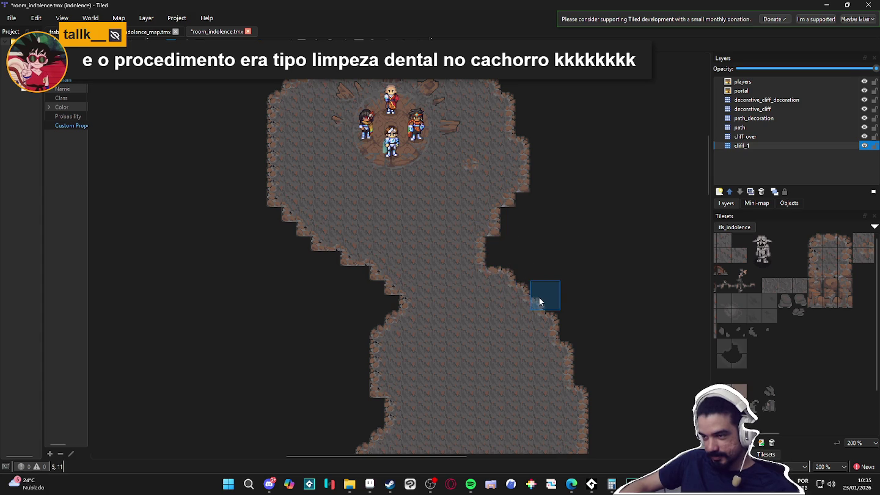
# Trim the cliff tiles below the arena's left side into a narrower taper
pyautogui.moveTo(369, 259); pyautogui.dragTo(289, 225)
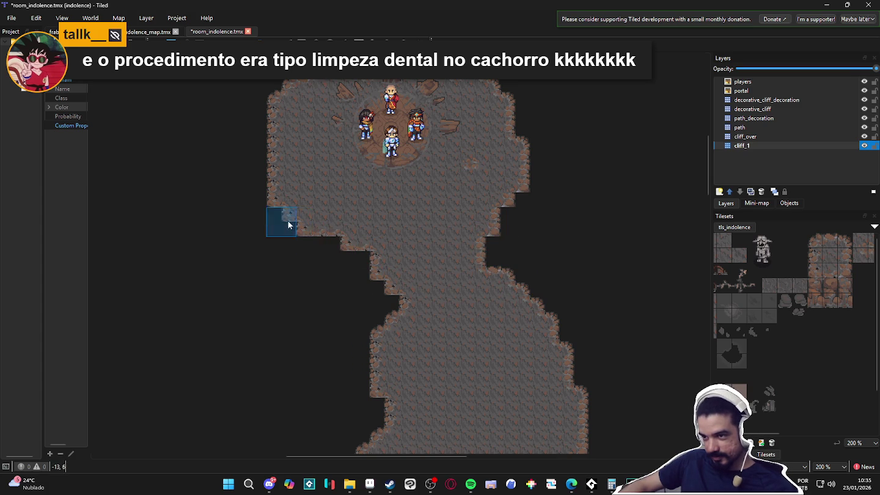
pyautogui.moveTo(345, 245)
pyautogui.mouseDown()
pyautogui.moveTo(281, 199)
pyautogui.moveTo(324, 233)
pyautogui.mouseUp()
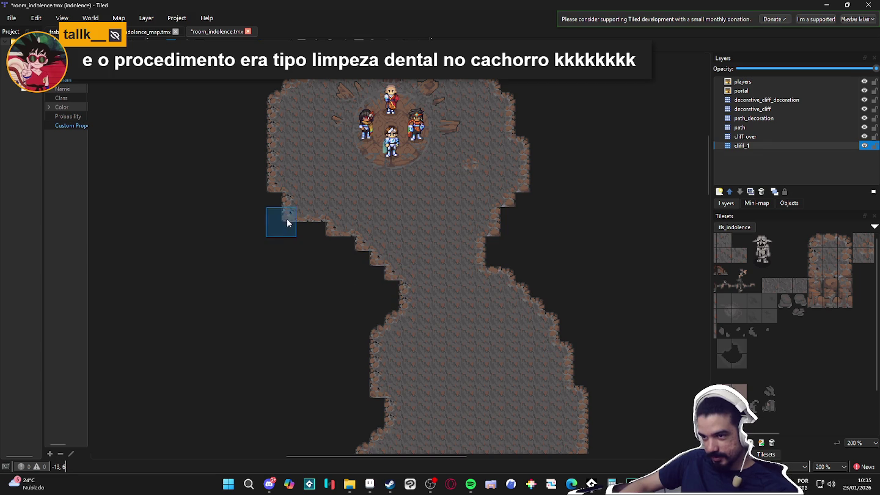
pyautogui.keyDown('ctrl'); pyautogui.scroll(-2, 353, 237); pyautogui.keyUp('ctrl')
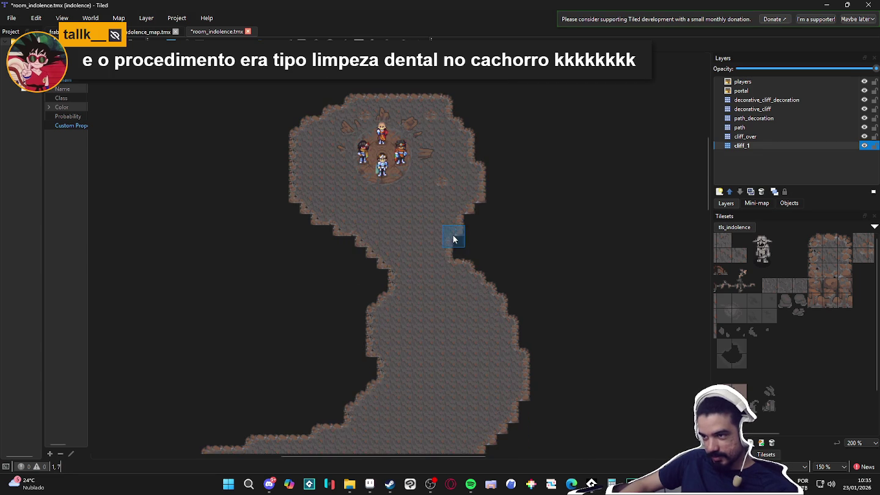
pyautogui.keyDown('ctrl'); pyautogui.scroll(2, 458, 232); pyautogui.keyUp('ctrl')
pyautogui.keyDown('ctrl'); pyautogui.scroll(-6, 498, 238); pyautogui.keyUp('ctrl')
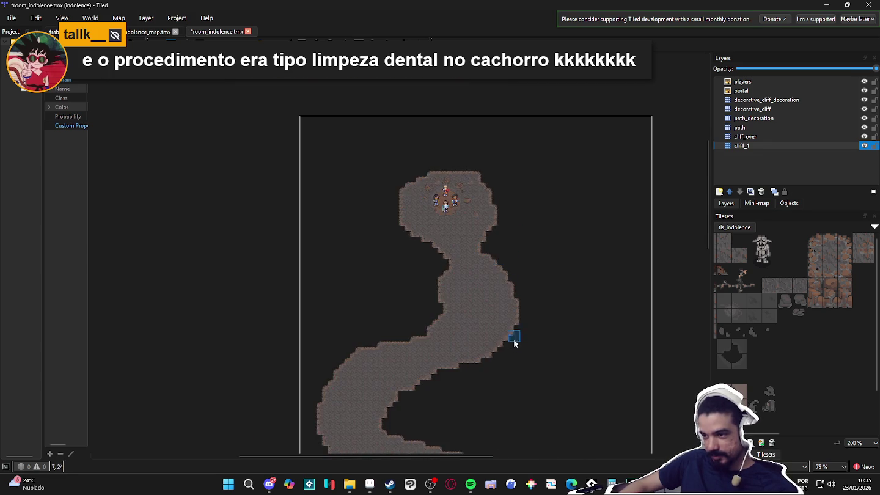
# Smooth the bend's stepped upper cliff edge into a flatter curve, then save the map
pyautogui.keyDown('ctrl'); pyautogui.scroll(3, 477, 217); pyautogui.keyUp('ctrl')
pyautogui.scroll(-1, 394, 269)
pyautogui.keyDown('ctrl'); pyautogui.scroll(3, 411, 222); pyautogui.keyUp('ctrl')
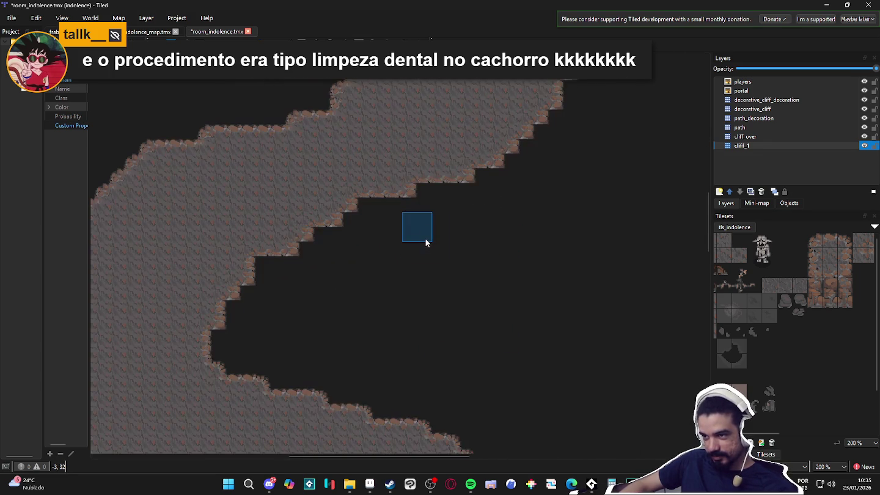
pyautogui.hotkey('ctrl', 'z')
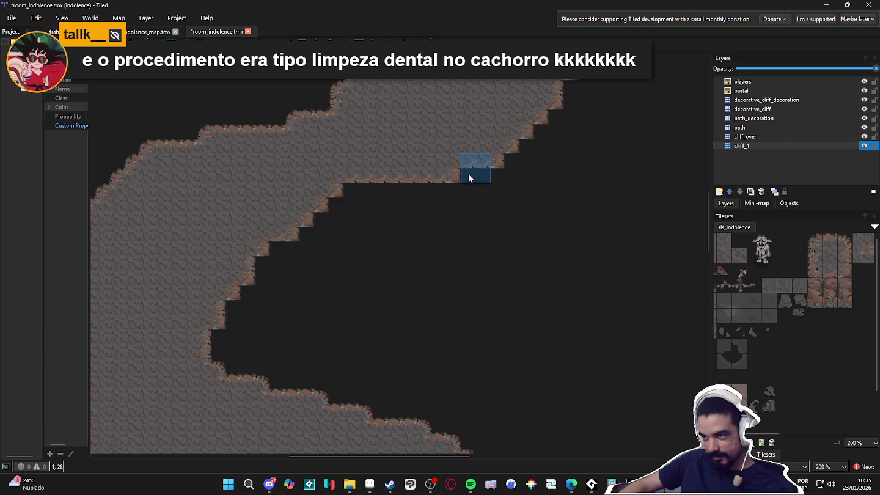
pyautogui.click(463, 176)
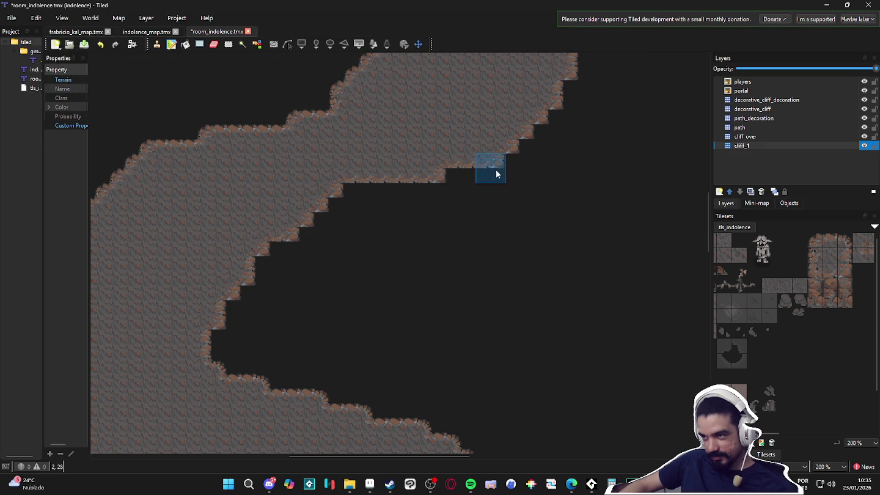
pyautogui.scroll(-2, 489, 174)
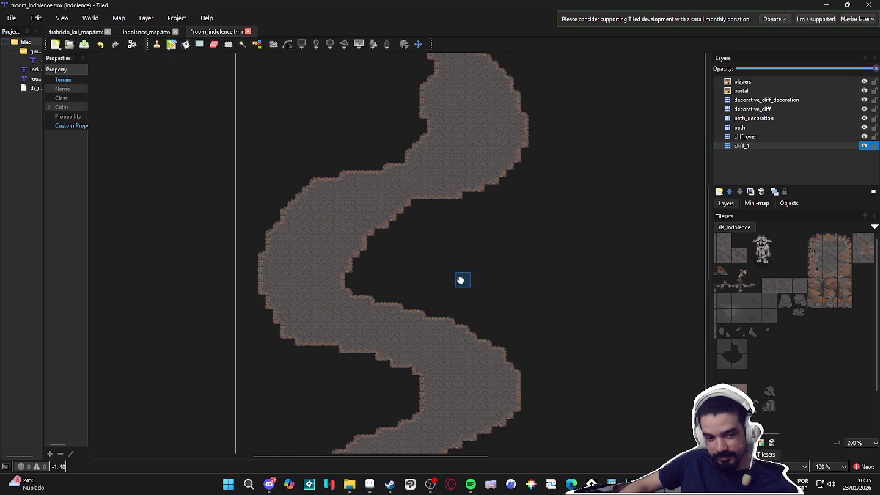
pyautogui.hotkey('ctrl', 's')
pyautogui.scroll(-2, 420, 293)
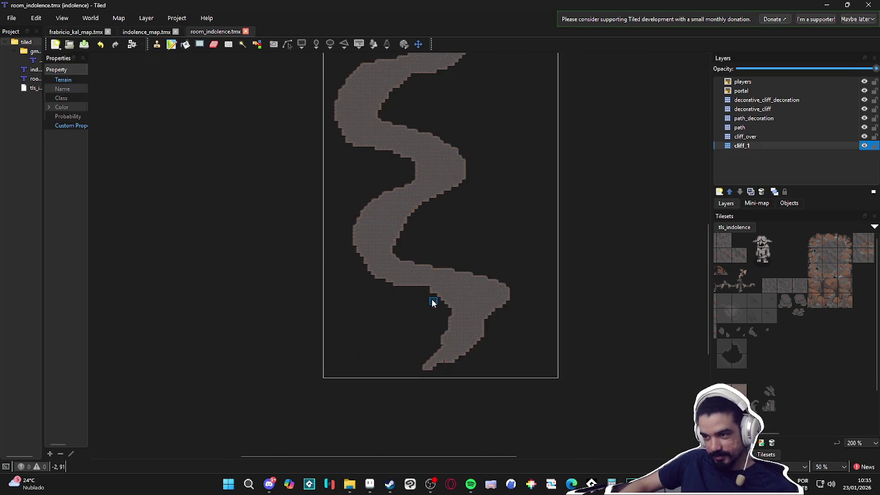
pyautogui.moveTo(432, 299); pyautogui.dragTo(417, 295)
pyautogui.scroll(2, 423, 262)
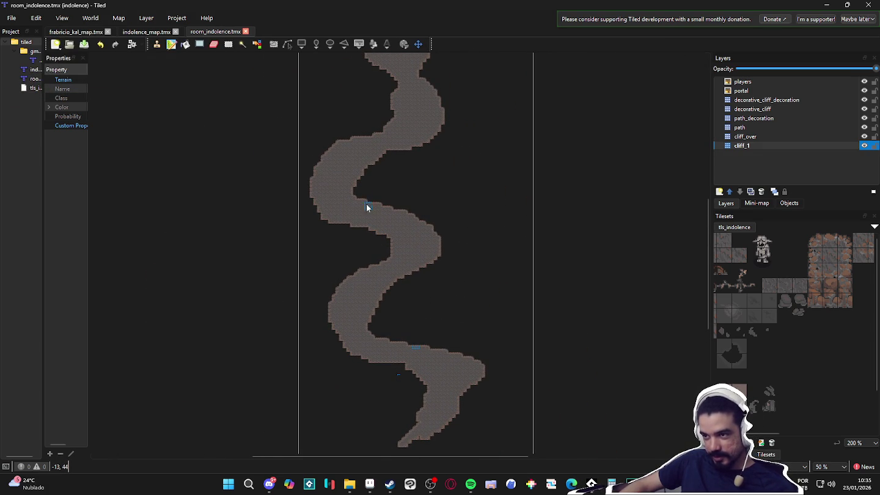
pyautogui.scroll(1, 364, 198)
pyautogui.scroll(1, 388, 200)
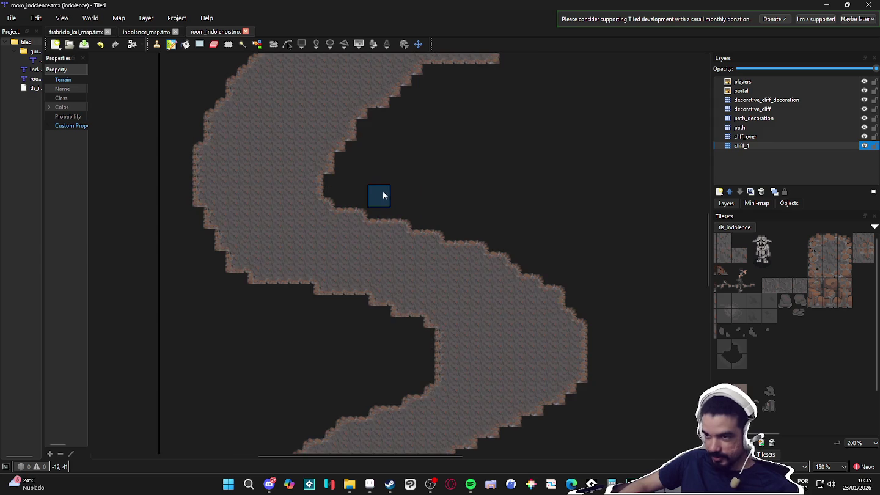
pyautogui.scroll(-3, 385, 186)
pyautogui.scroll(1, 398, 208)
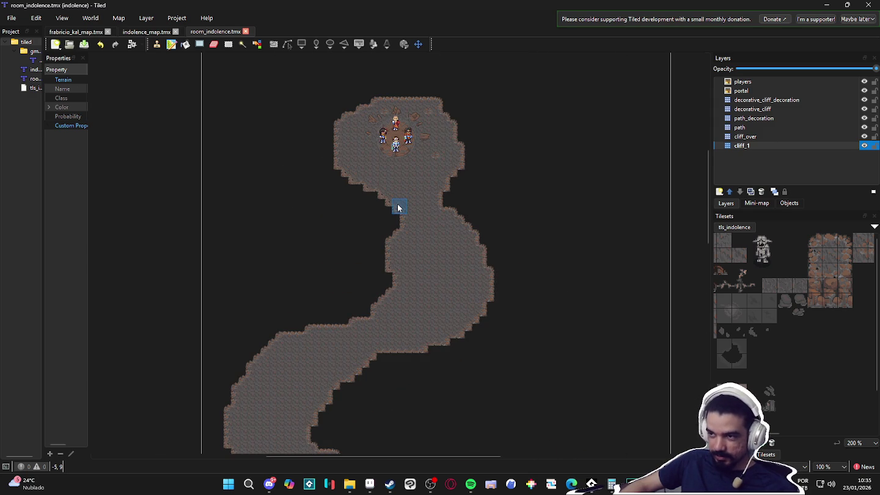
pyautogui.moveTo(385, 278)
pyautogui.mouseDown()
pyautogui.moveTo(377, 364)
pyautogui.moveTo(338, 373)
pyautogui.moveTo(340, 264)
pyautogui.mouseUp()
pyautogui.scroll(-3, 352, 245)
pyautogui.scroll(-2, 349, 366)
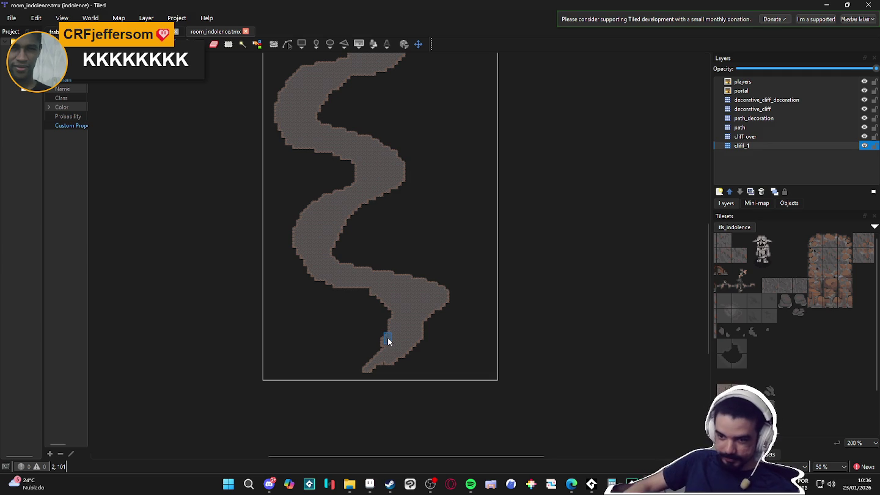
# Extend the path down past its bottom tip and widen the lower lobe leftward
pyautogui.moveTo(393, 348); pyautogui.dragTo(361, 249)
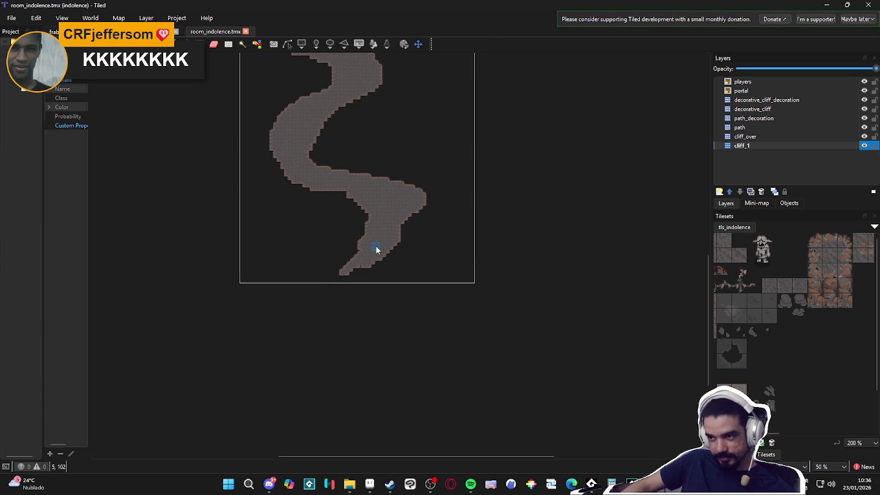
pyautogui.moveTo(371, 261); pyautogui.dragTo(353, 281)
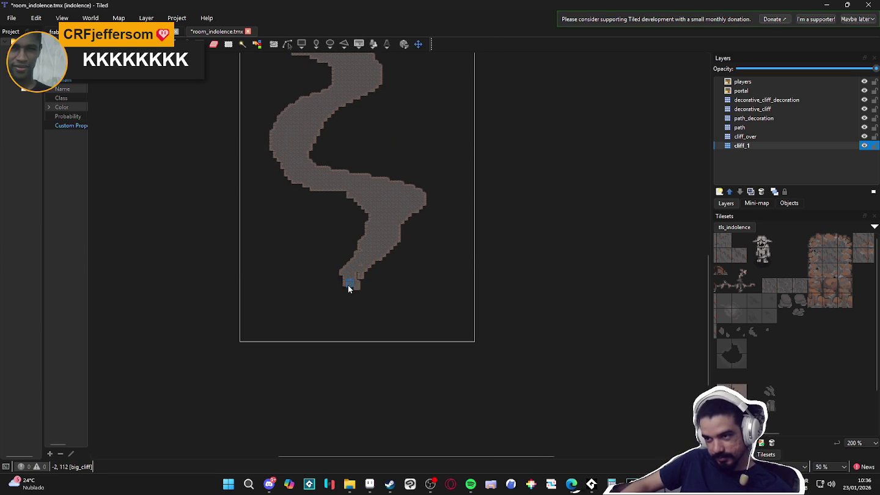
pyautogui.scroll(2, 361, 262)
pyautogui.moveTo(338, 275)
pyautogui.mouseDown()
pyautogui.moveTo(321, 277)
pyautogui.moveTo(330, 308)
pyautogui.moveTo(348, 251)
pyautogui.moveTo(314, 294)
pyautogui.moveTo(324, 265)
pyautogui.moveTo(366, 230)
pyautogui.mouseUp()
pyautogui.moveTo(310, 273)
pyautogui.mouseDown()
pyautogui.moveTo(339, 240)
pyautogui.moveTo(304, 285)
pyautogui.moveTo(327, 244)
pyautogui.moveTo(329, 315)
pyautogui.moveTo(297, 275)
pyautogui.moveTo(356, 327)
pyautogui.moveTo(360, 318)
pyautogui.moveTo(432, 330)
pyautogui.moveTo(400, 332)
pyautogui.moveTo(487, 330)
pyautogui.moveTo(364, 314)
pyautogui.moveTo(451, 329)
pyautogui.moveTo(477, 301)
pyautogui.moveTo(446, 332)
pyautogui.moveTo(469, 334)
pyautogui.moveTo(471, 307)
pyautogui.moveTo(507, 291)
pyautogui.moveTo(470, 301)
pyautogui.moveTo(528, 295)
pyautogui.moveTo(493, 326)
pyautogui.moveTo(531, 287)
pyautogui.moveTo(516, 279)
pyautogui.mouseUp()
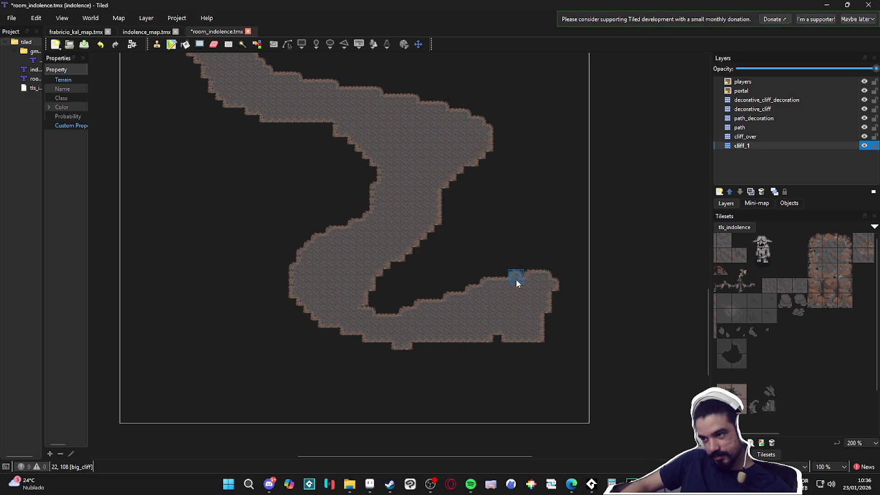
# Stretch the bottom strip further right into a broad basin
pyautogui.hscroll(2, 466, 297)
pyautogui.moveTo(365, 316)
pyautogui.mouseDown()
pyautogui.moveTo(526, 271)
pyautogui.moveTo(452, 276)
pyautogui.moveTo(467, 320)
pyautogui.moveTo(440, 343)
pyautogui.moveTo(508, 356)
pyautogui.moveTo(506, 336)
pyautogui.moveTo(526, 294)
pyautogui.moveTo(467, 307)
pyautogui.moveTo(512, 283)
pyautogui.moveTo(560, 300)
pyautogui.moveTo(492, 350)
pyautogui.moveTo(553, 338)
pyautogui.moveTo(449, 361)
pyautogui.moveTo(469, 353)
pyautogui.moveTo(422, 344)
pyautogui.moveTo(516, 344)
pyautogui.mouseUp()
pyautogui.scroll(-2, 516, 345)
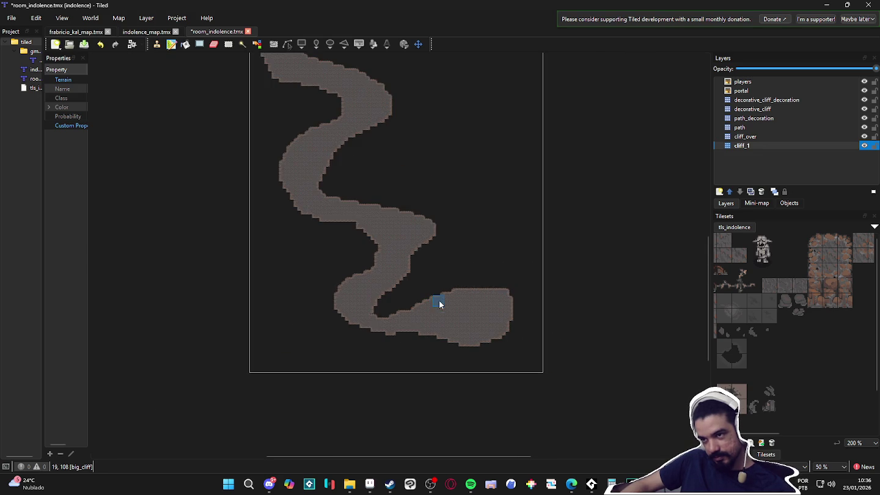
pyautogui.scroll(3, 437, 306)
# Erase cliff tiles along the arena's top-left and lower-left edges
pyautogui.moveTo(418, 280)
pyautogui.mouseDown()
pyautogui.moveTo(415, 337)
pyautogui.moveTo(404, 216)
pyautogui.moveTo(399, 236)
pyautogui.moveTo(363, 178)
pyautogui.moveTo(379, 230)
pyautogui.moveTo(372, 179)
pyautogui.moveTo(378, 257)
pyautogui.moveTo(366, 365)
pyautogui.moveTo(339, 142)
pyautogui.mouseUp()
pyautogui.moveTo(370, 206)
pyautogui.mouseDown()
pyautogui.moveTo(414, 375)
pyautogui.moveTo(481, 458)
pyautogui.moveTo(459, 391)
pyautogui.mouseUp()
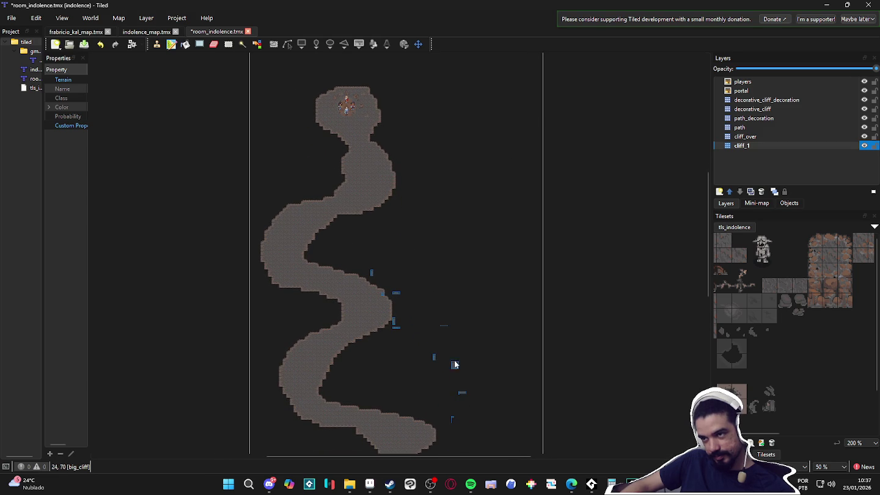
pyautogui.scroll(4, 343, 192)
pyautogui.scroll(3, 343, 191)
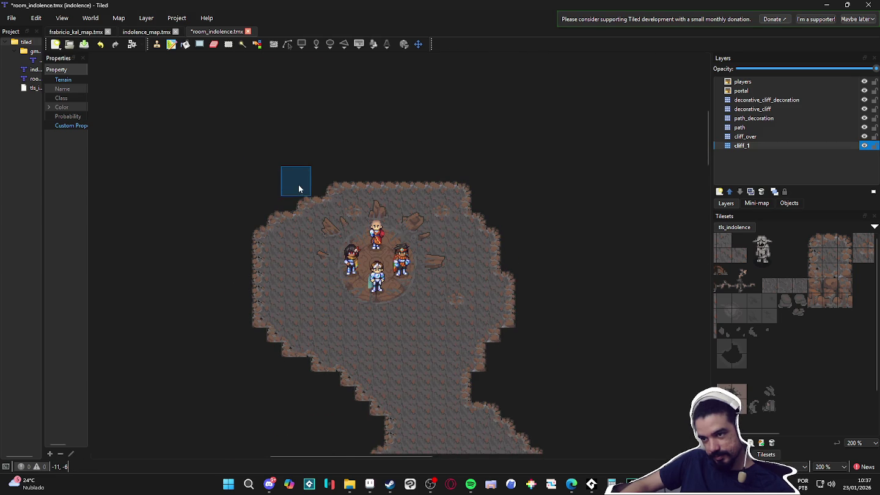
pyautogui.moveTo(306, 195); pyautogui.dragTo(253, 253)
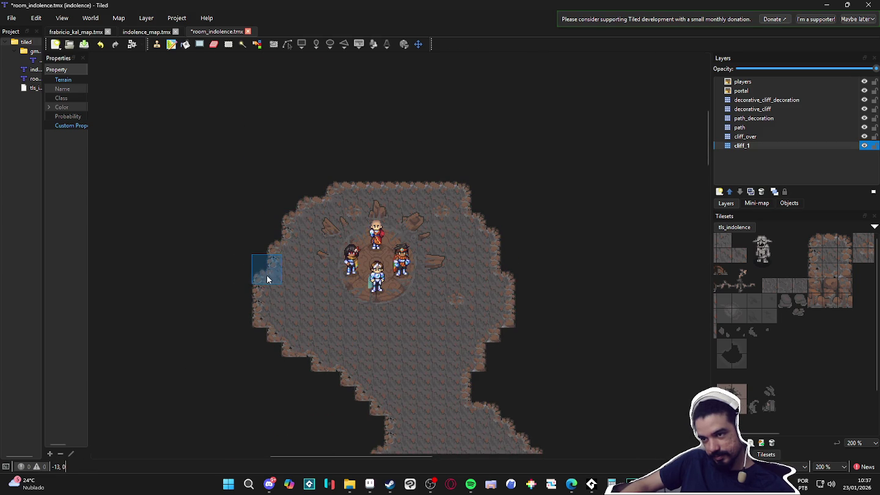
pyautogui.moveTo(263, 319)
pyautogui.mouseDown()
pyautogui.moveTo(278, 345)
pyautogui.moveTo(281, 333)
pyautogui.moveTo(316, 367)
pyautogui.moveTo(337, 366)
pyautogui.moveTo(346, 378)
pyautogui.mouseUp()
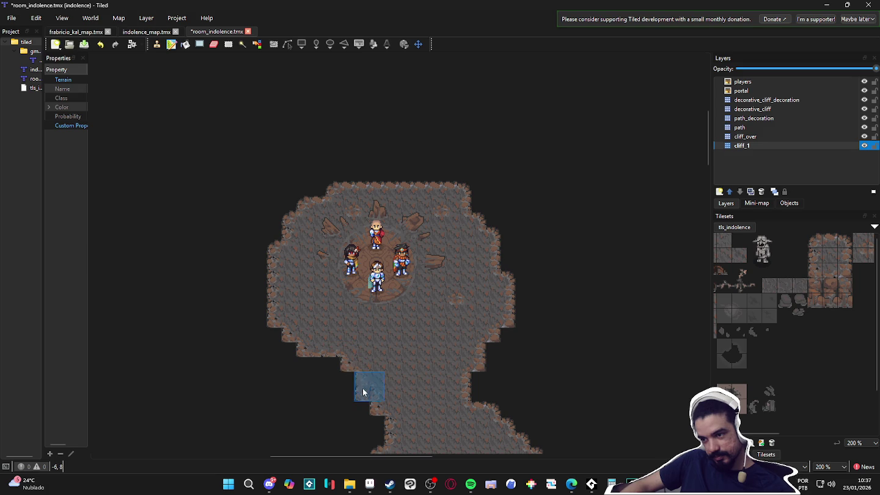
pyautogui.keyDown('ctrl'); pyautogui.scroll(-1, 312, 316); pyautogui.keyUp('ctrl')
pyautogui.keyDown('ctrl'); pyautogui.scroll(-1, 313, 314); pyautogui.keyUp('ctrl')
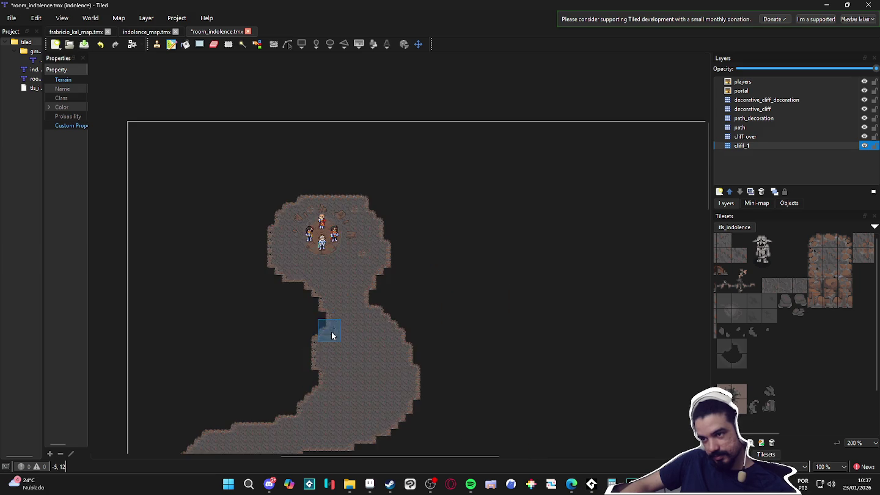
pyautogui.scroll(-1, 346, 322)
pyautogui.scroll(-1, 348, 320)
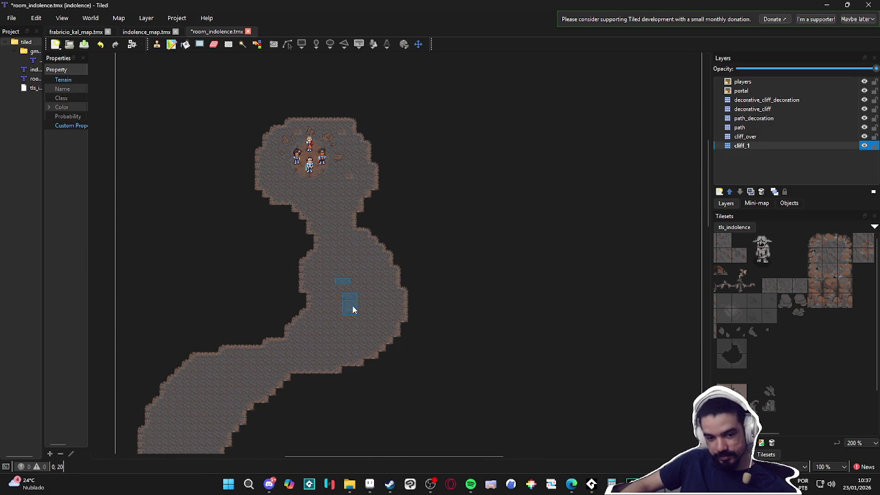
pyautogui.scroll(-1, 410, 298)
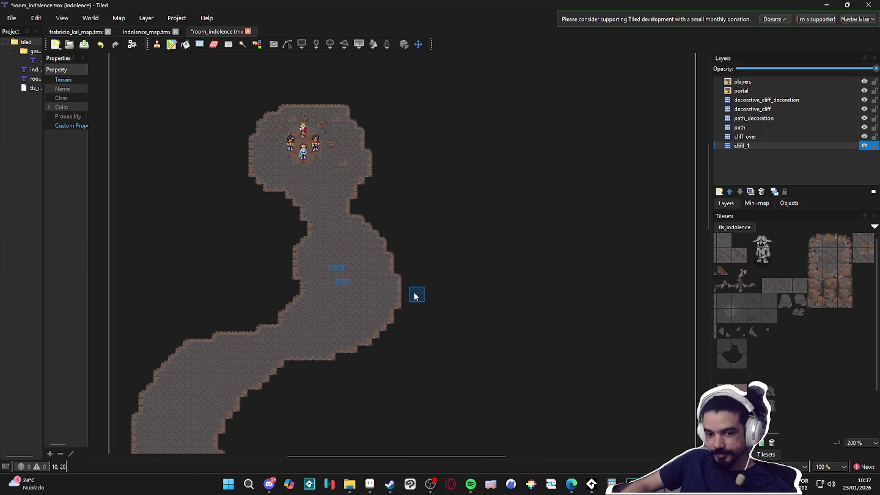
pyautogui.scroll(-3, 434, 250)
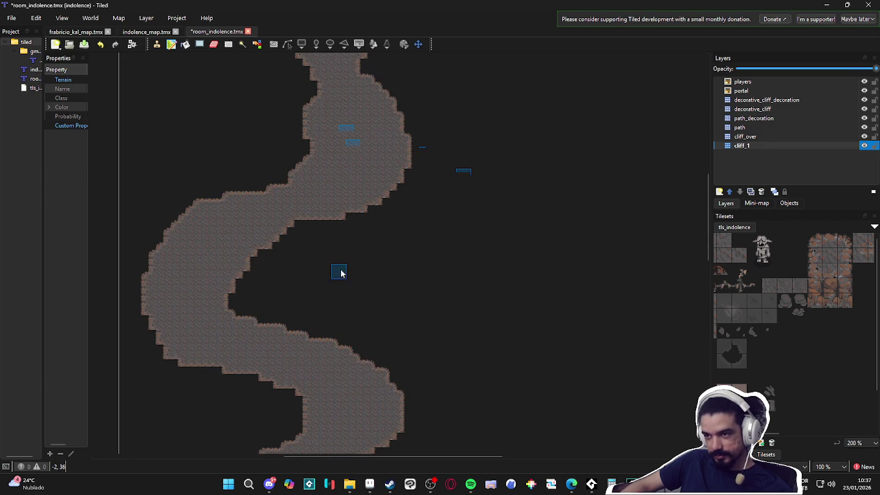
pyautogui.hscroll(-1, 361, 267)
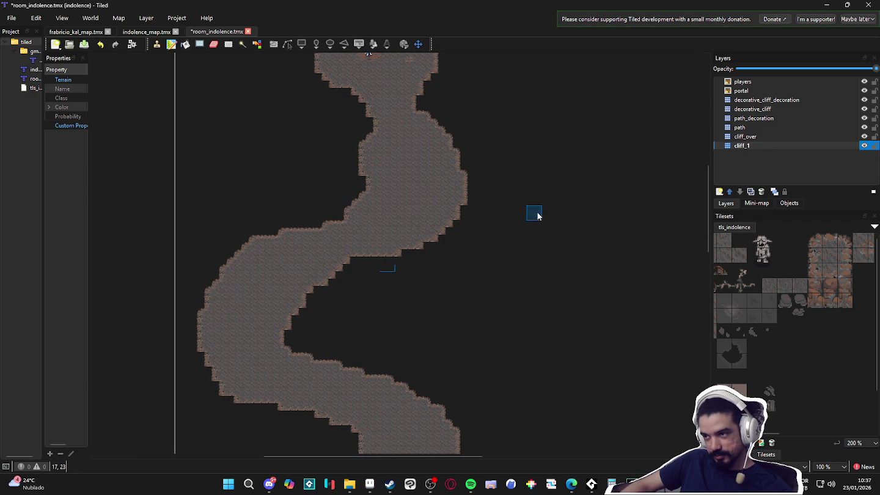
pyautogui.scroll(-10, 421, 309)
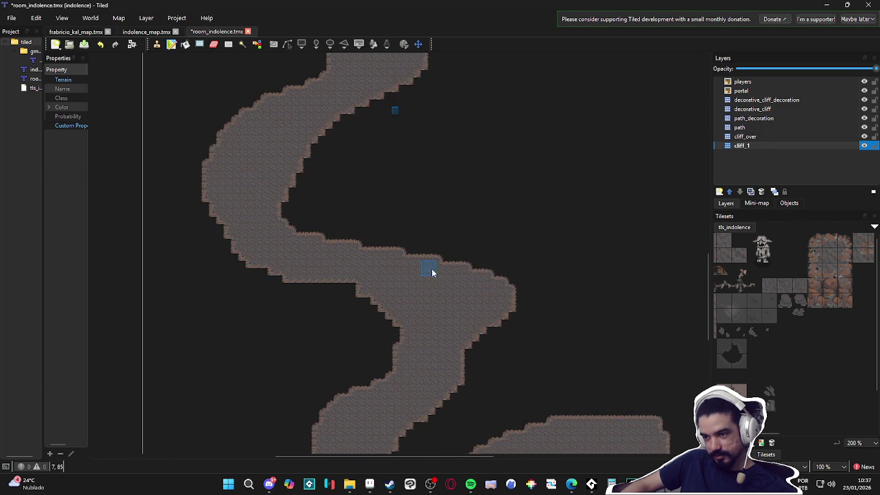
pyautogui.hscroll(2, 426, 201)
pyautogui.scroll(3, 385, 203)
pyautogui.hscroll(3, 392, 244)
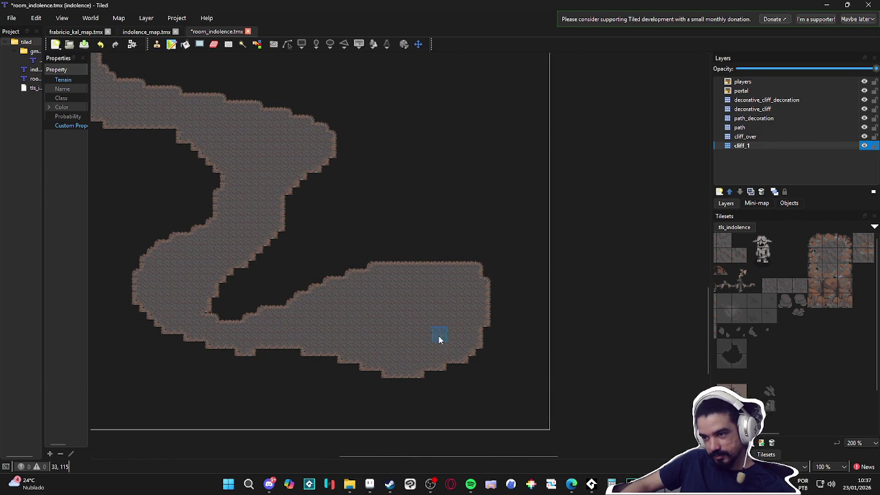
pyautogui.click(269, 484)
pyautogui.hotkey('alt', 'Tab')
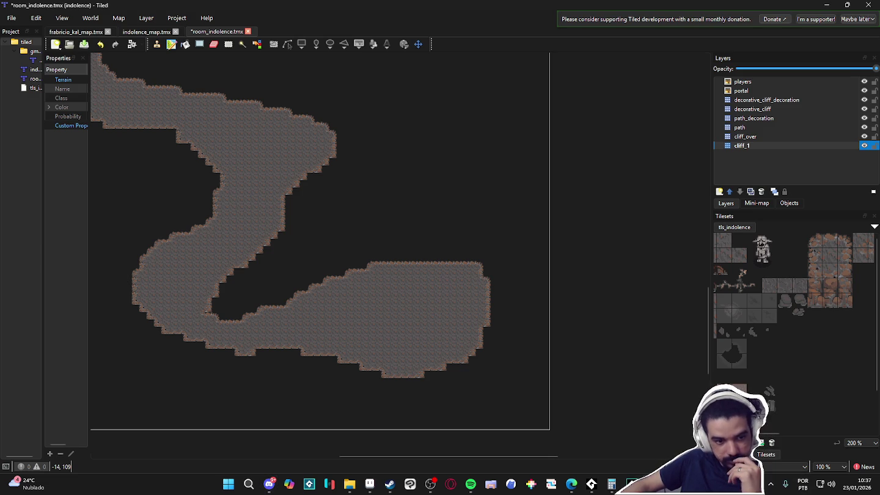
pyautogui.moveTo(210, 230); pyautogui.dragTo(318, 251)
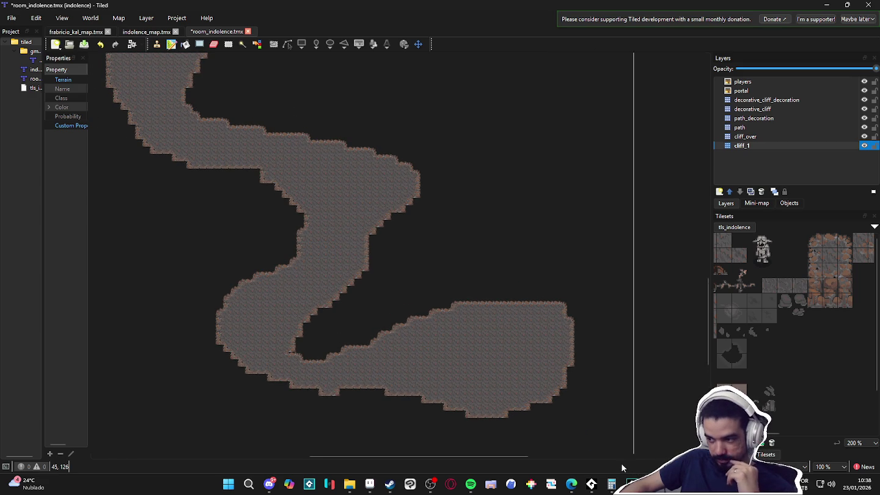
pyautogui.click(224, 490)
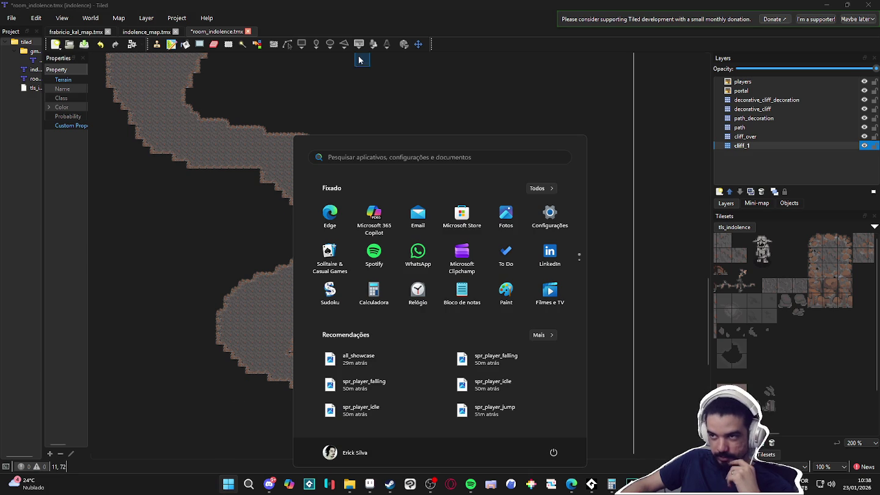
# Search the Start menu for 'pure' and launch PureRef
pyautogui.click(388, 5)
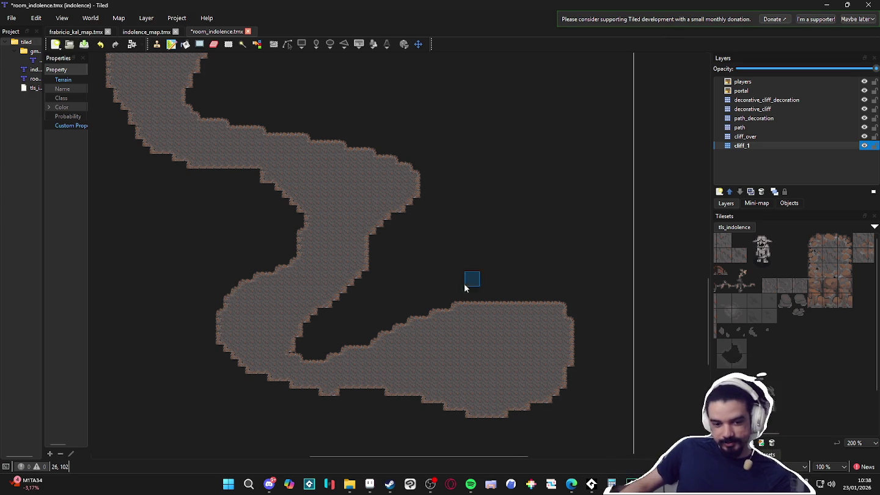
pyautogui.click(229, 485)
pyautogui.write('pure')
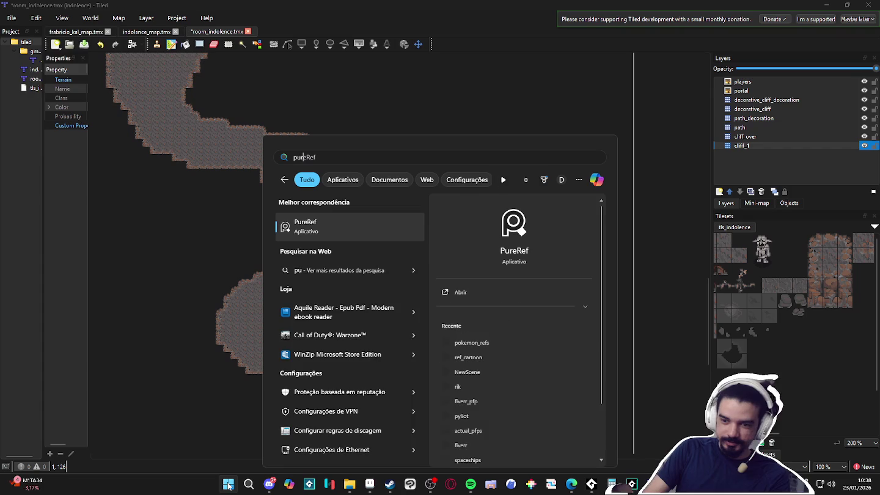
pyautogui.press('Return')
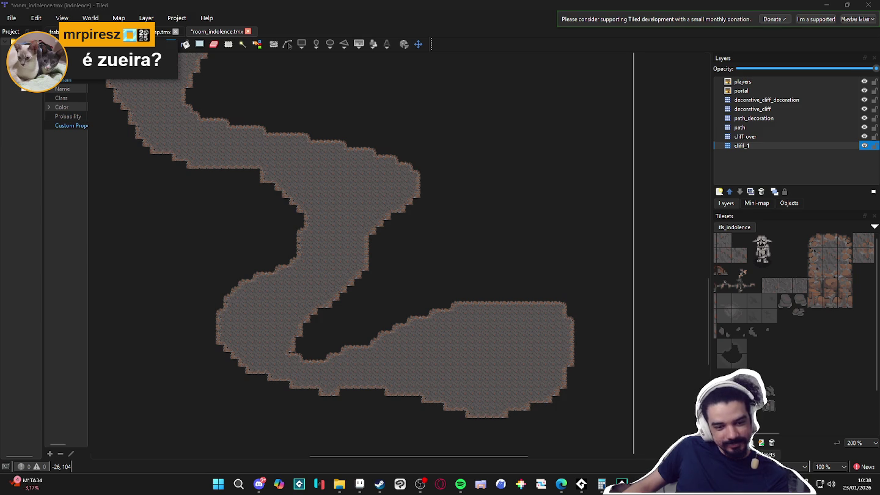
# Frame the lower basin and save the map
pyautogui.moveTo(446, 287); pyautogui.dragTo(439, 288)
pyautogui.scroll(-1, 430, 292)
pyautogui.scroll(-1, 404, 297)
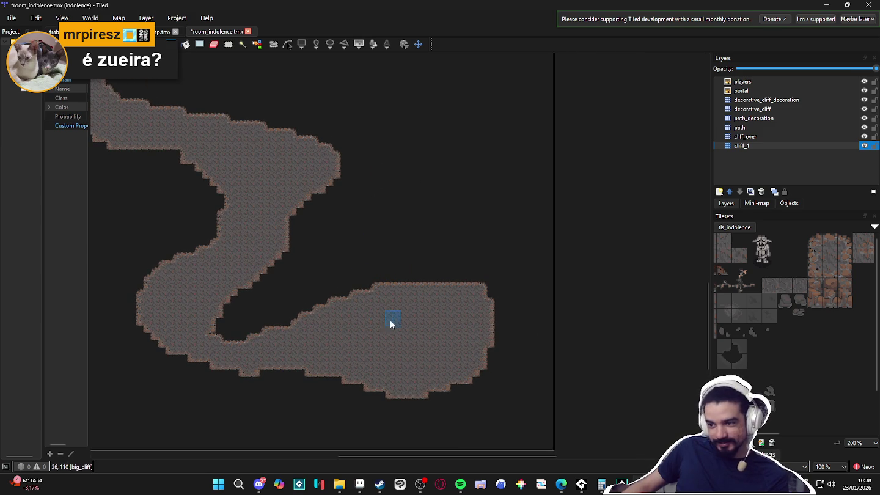
pyautogui.moveTo(369, 320); pyautogui.dragTo(353, 322)
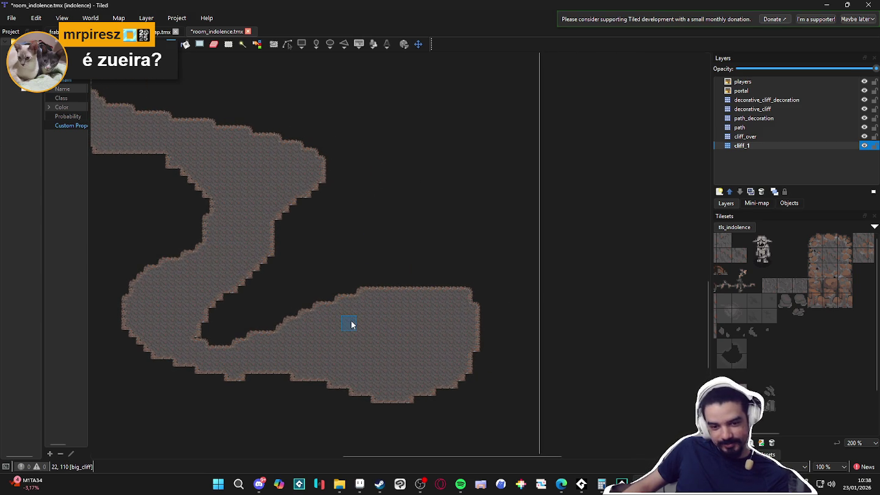
pyautogui.hotkey('ctrl', 's')
# Paint cliff onto the basin's upper edge, right edge and right lobe's bottom
pyautogui.moveTo(300, 317)
pyautogui.mouseDown()
pyautogui.moveTo(357, 295)
pyautogui.moveTo(305, 321)
pyautogui.moveTo(385, 293)
pyautogui.moveTo(461, 296)
pyautogui.moveTo(432, 306)
pyautogui.moveTo(314, 294)
pyautogui.moveTo(463, 272)
pyautogui.mouseUp()
pyautogui.moveTo(403, 293)
pyautogui.mouseDown()
pyautogui.moveTo(460, 299)
pyautogui.moveTo(403, 302)
pyautogui.moveTo(478, 292)
pyautogui.mouseUp()
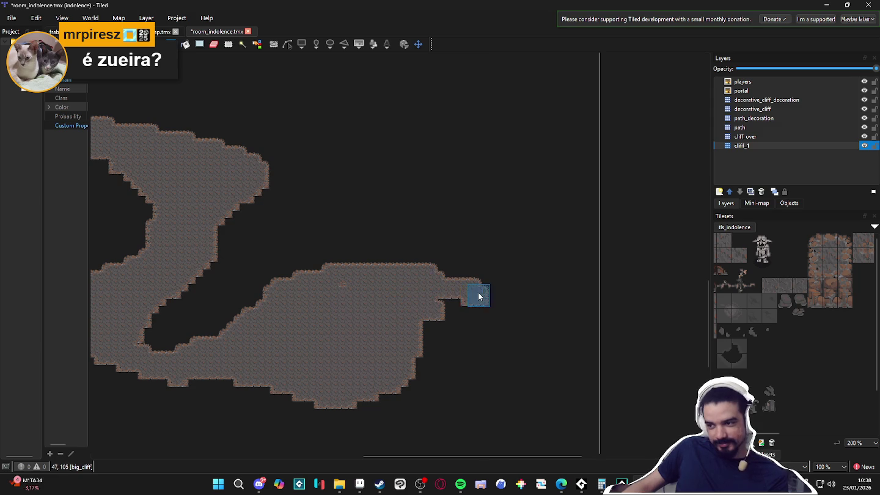
pyautogui.moveTo(348, 297)
pyautogui.mouseDown()
pyautogui.moveTo(436, 305)
pyautogui.moveTo(379, 319)
pyautogui.mouseUp()
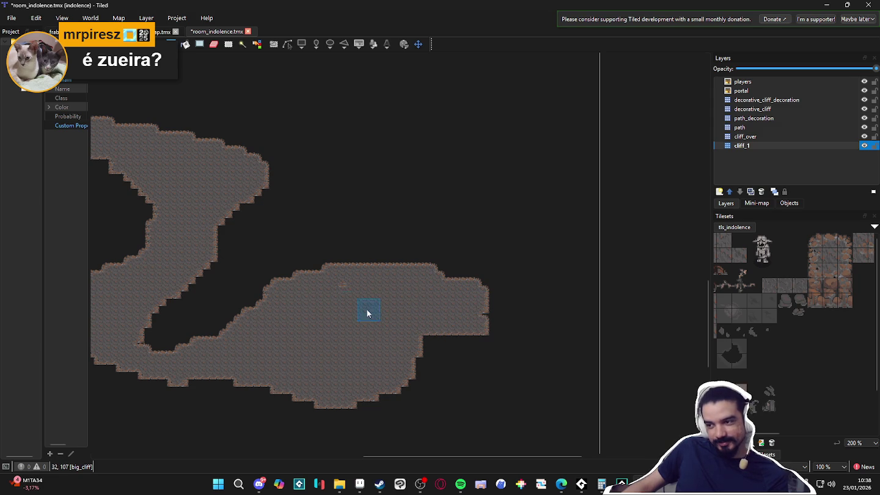
pyautogui.moveTo(428, 330)
pyautogui.mouseDown()
pyautogui.moveTo(456, 334)
pyautogui.moveTo(415, 333)
pyautogui.mouseUp()
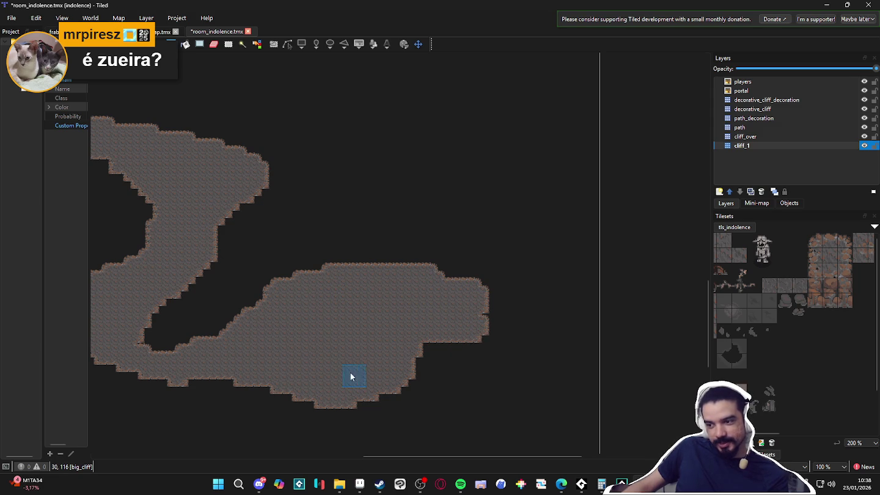
pyautogui.moveTo(316, 393)
pyautogui.mouseDown()
pyautogui.moveTo(388, 401)
pyautogui.moveTo(464, 349)
pyautogui.moveTo(409, 366)
pyautogui.mouseUp()
# Push the basin's bottom edge down and extend its upper right lobe outward
pyautogui.moveTo(373, 410)
pyautogui.mouseDown()
pyautogui.moveTo(346, 399)
pyautogui.moveTo(378, 410)
pyautogui.moveTo(348, 403)
pyautogui.moveTo(473, 348)
pyautogui.moveTo(440, 398)
pyautogui.moveTo(401, 410)
pyautogui.moveTo(459, 367)
pyautogui.mouseUp()
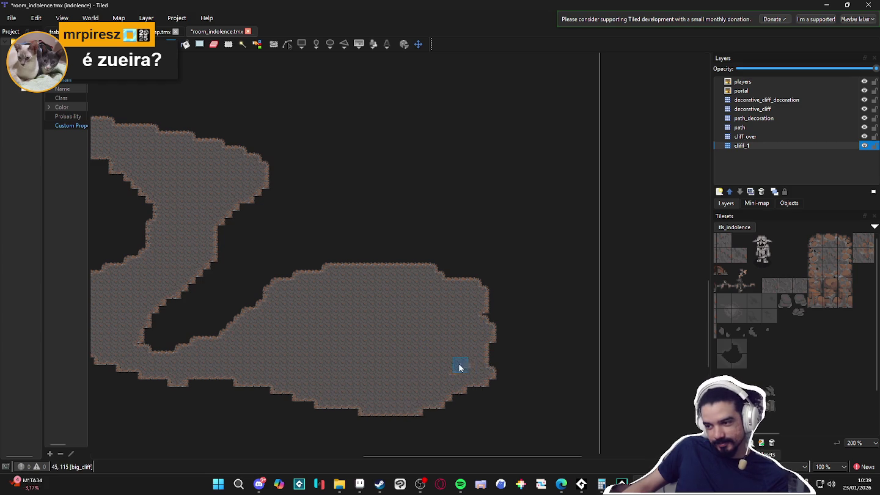
pyautogui.moveTo(431, 397); pyautogui.dragTo(531, 354)
pyautogui.moveTo(454, 394)
pyautogui.mouseDown()
pyautogui.moveTo(546, 344)
pyautogui.moveTo(504, 328)
pyautogui.moveTo(490, 294)
pyautogui.mouseUp()
pyautogui.moveTo(414, 281)
pyautogui.mouseDown()
pyautogui.moveTo(417, 252)
pyautogui.moveTo(385, 257)
pyautogui.moveTo(436, 268)
pyautogui.mouseUp()
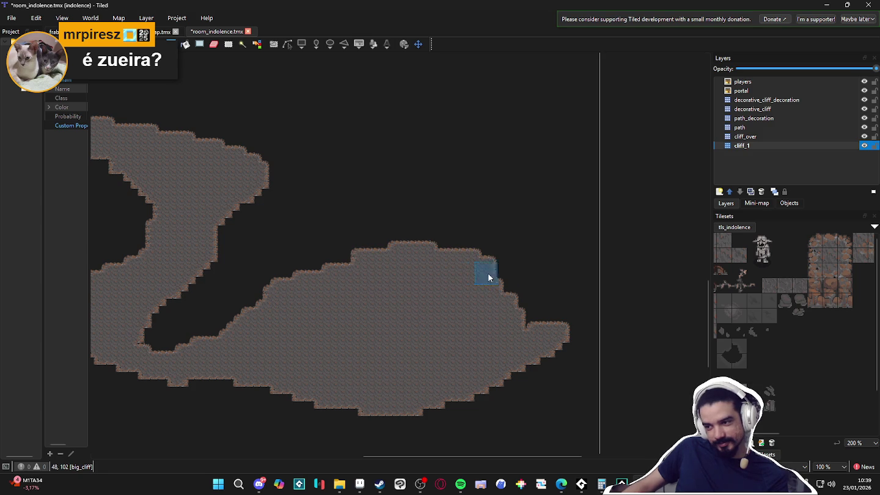
pyautogui.moveTo(516, 293)
pyautogui.mouseDown()
pyautogui.moveTo(529, 294)
pyautogui.moveTo(525, 317)
pyautogui.moveTo(437, 329)
pyautogui.moveTo(510, 317)
pyautogui.moveTo(501, 318)
pyautogui.moveTo(526, 302)
pyautogui.moveTo(470, 288)
pyautogui.moveTo(416, 290)
pyautogui.moveTo(415, 271)
pyautogui.moveTo(437, 328)
pyautogui.moveTo(521, 320)
pyautogui.moveTo(471, 299)
pyautogui.moveTo(462, 284)
pyautogui.moveTo(552, 330)
pyautogui.moveTo(496, 330)
pyautogui.moveTo(478, 293)
pyautogui.moveTo(512, 292)
pyautogui.moveTo(339, 252)
pyautogui.mouseUp()
# Save the map with Ctrl+S
pyautogui.scroll(-3, 351, 272)
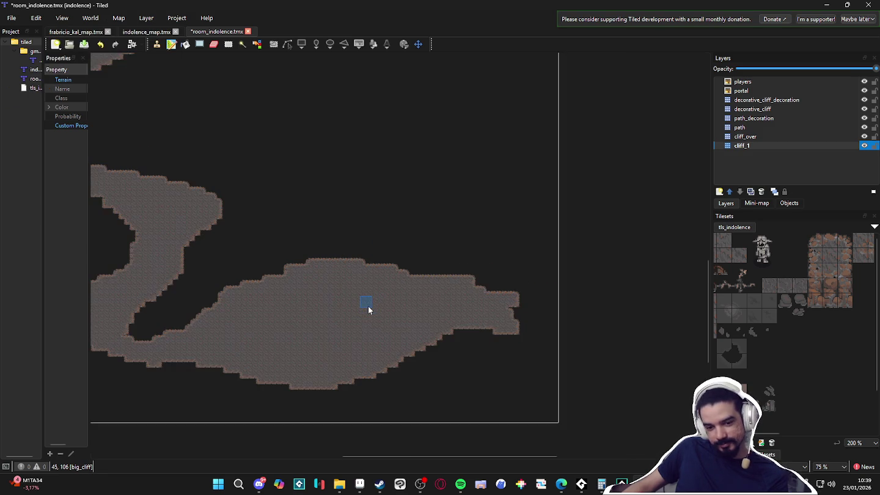
pyautogui.scroll(-1, 359, 318)
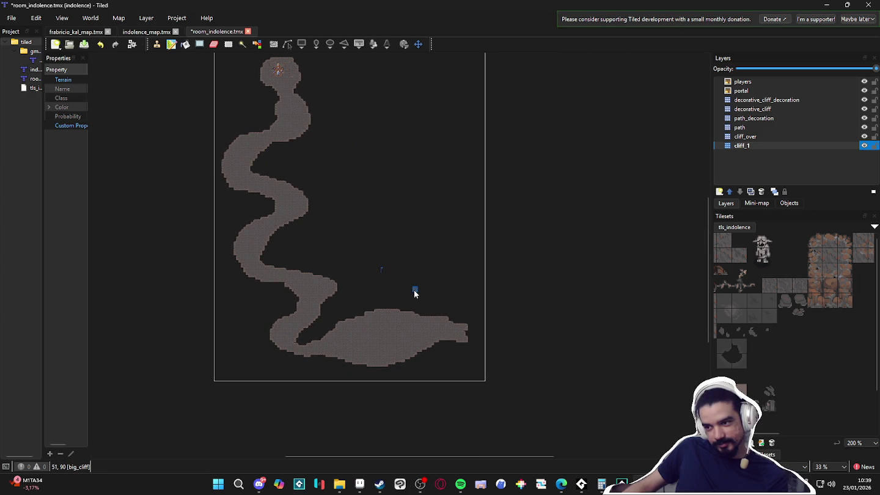
pyautogui.hotkey('ctrl', 's')
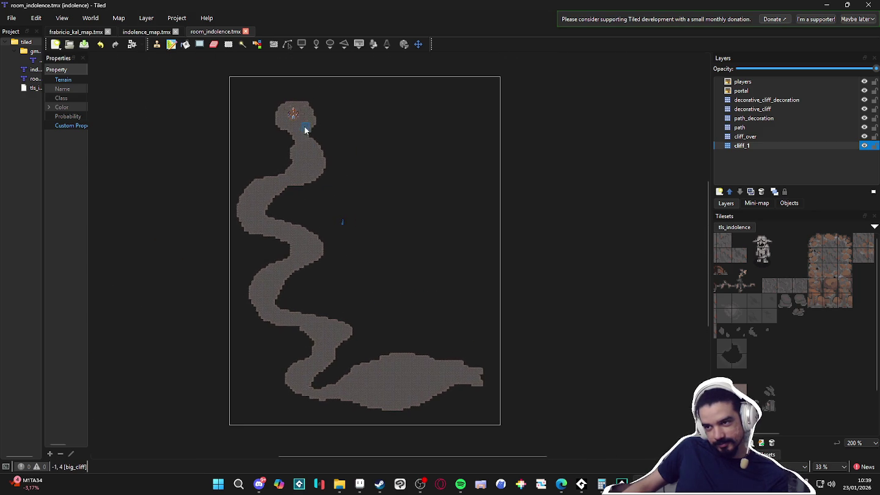
# Paint a narrow big_cliff strip reaching right from the basin's right tip
pyautogui.scroll(2, 306, 130)
pyautogui.scroll(-1, 304, 129)
pyautogui.scroll(4, 304, 128)
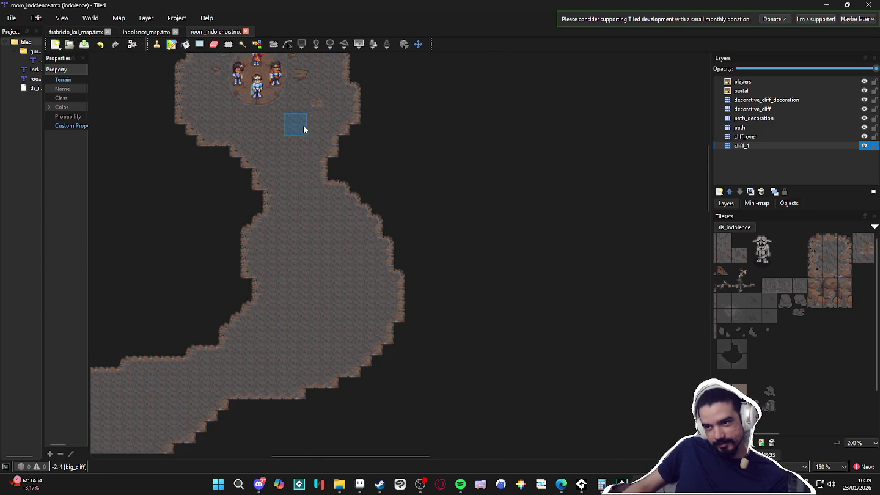
pyautogui.scroll(-3, 342, 256)
pyautogui.scroll(-1, 343, 256)
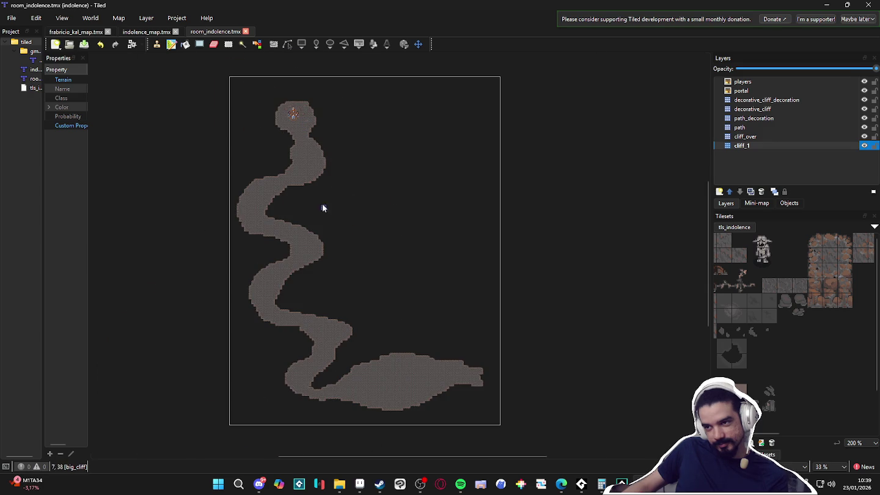
pyautogui.scroll(3, 292, 112)
pyautogui.scroll(-6, 292, 112)
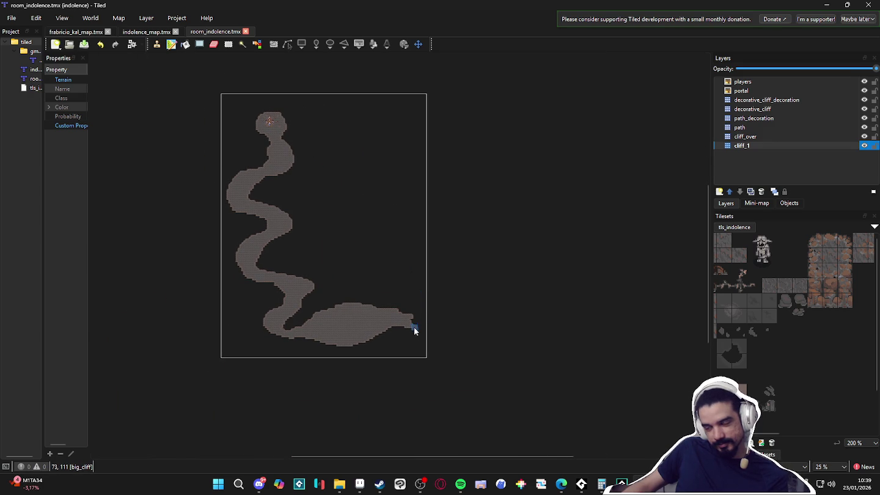
pyautogui.scroll(3, 414, 324)
pyautogui.moveTo(384, 361)
pyautogui.mouseDown()
pyautogui.moveTo(452, 360)
pyautogui.moveTo(466, 367)
pyautogui.moveTo(446, 361)
pyautogui.moveTo(487, 338)
pyautogui.moveTo(456, 360)
pyautogui.moveTo(515, 344)
pyautogui.moveTo(464, 344)
pyautogui.moveTo(506, 321)
pyautogui.moveTo(477, 348)
pyautogui.moveTo(443, 354)
pyautogui.mouseUp()
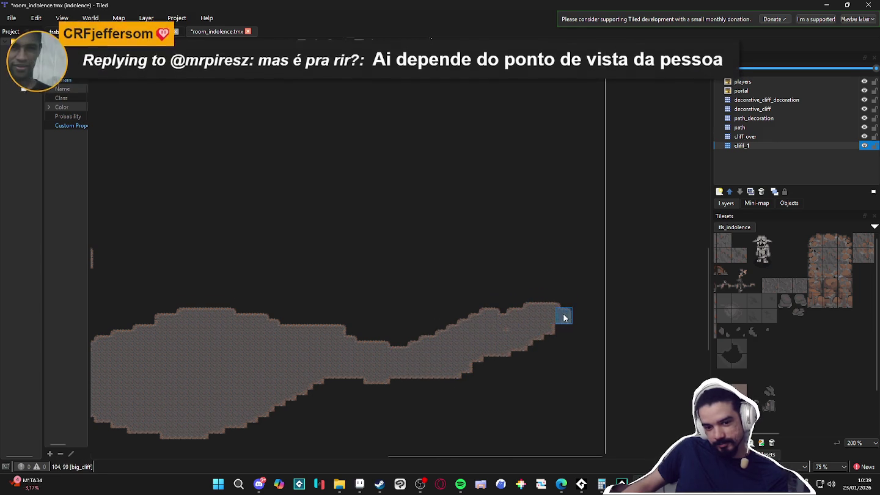
# Paint big_cliff past the previous map edge to thicken the basin's right arm into a blunt tip
pyautogui.moveTo(530, 319)
pyautogui.mouseDown()
pyautogui.moveTo(305, 347)
pyautogui.moveTo(416, 311)
pyautogui.moveTo(431, 334)
pyautogui.moveTo(330, 360)
pyautogui.moveTo(441, 376)
pyautogui.moveTo(410, 377)
pyautogui.moveTo(441, 385)
pyautogui.moveTo(440, 359)
pyautogui.moveTo(416, 343)
pyautogui.moveTo(474, 360)
pyautogui.moveTo(484, 377)
pyautogui.moveTo(332, 367)
pyautogui.moveTo(477, 391)
pyautogui.moveTo(449, 366)
pyautogui.mouseUp()
pyautogui.scroll(-2, 443, 371)
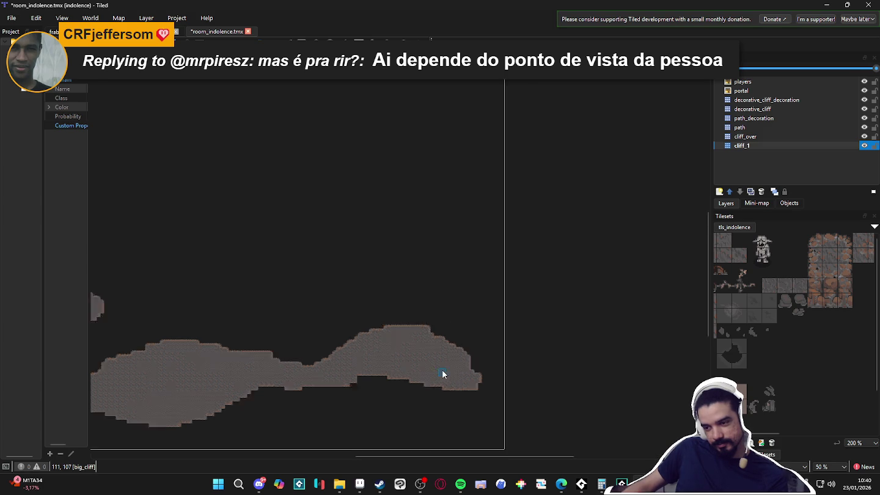
pyautogui.moveTo(444, 366)
pyautogui.mouseDown()
pyautogui.moveTo(489, 361)
pyautogui.moveTo(468, 383)
pyautogui.mouseUp()
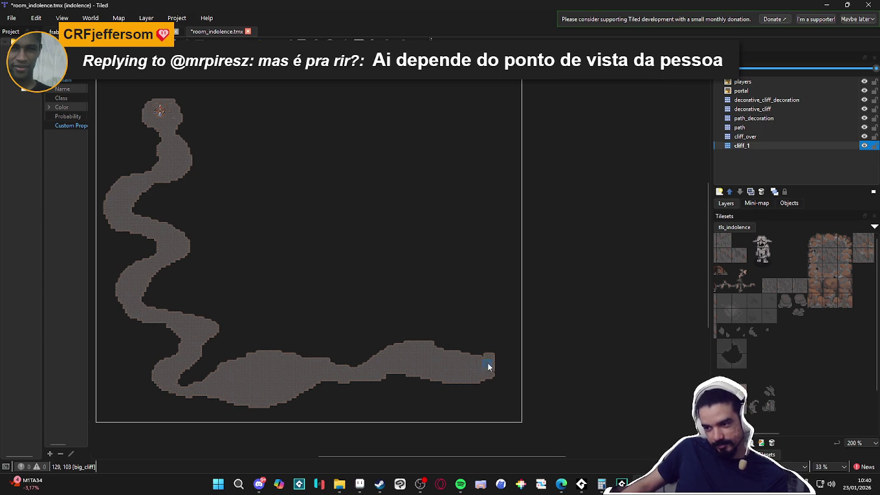
# Paint a thin cliff path up the map's right side from the basin tail, ending in a widened top blob
pyautogui.moveTo(490, 366)
pyautogui.mouseDown()
pyautogui.moveTo(501, 328)
pyautogui.moveTo(470, 272)
pyautogui.moveTo(482, 215)
pyautogui.moveTo(470, 122)
pyautogui.moveTo(472, 176)
pyautogui.moveTo(456, 137)
pyautogui.moveTo(461, 110)
pyautogui.moveTo(473, 113)
pyautogui.moveTo(469, 122)
pyautogui.mouseUp()
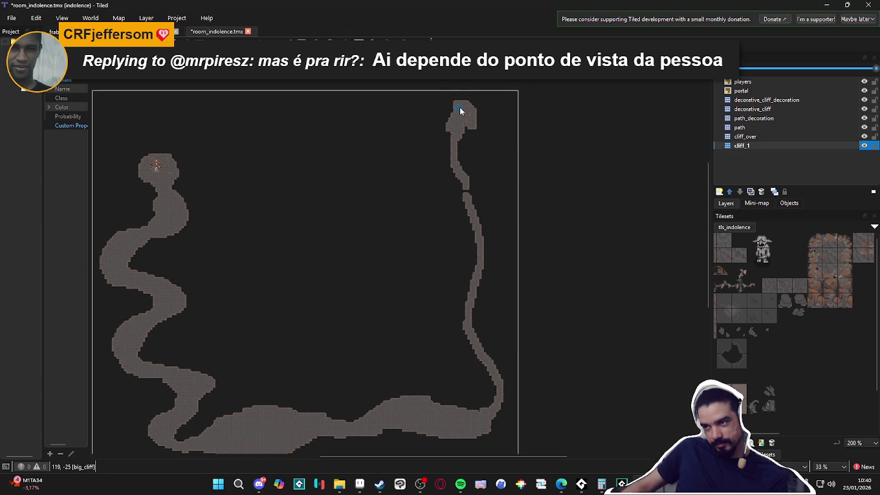
pyautogui.scroll(3, 461, 111)
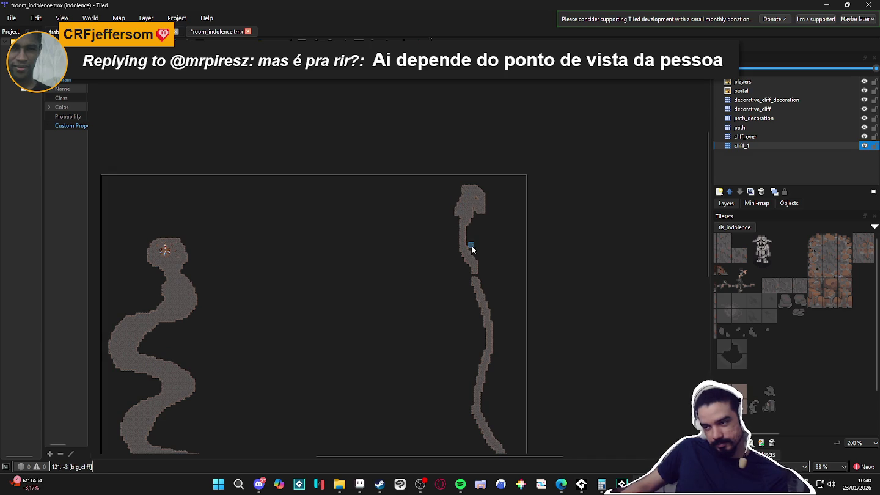
pyautogui.scroll(-2, 464, 170)
pyautogui.moveTo(454, 157)
pyautogui.mouseDown()
pyautogui.moveTo(446, 141)
pyautogui.moveTo(468, 138)
pyautogui.moveTo(455, 152)
pyautogui.mouseUp()
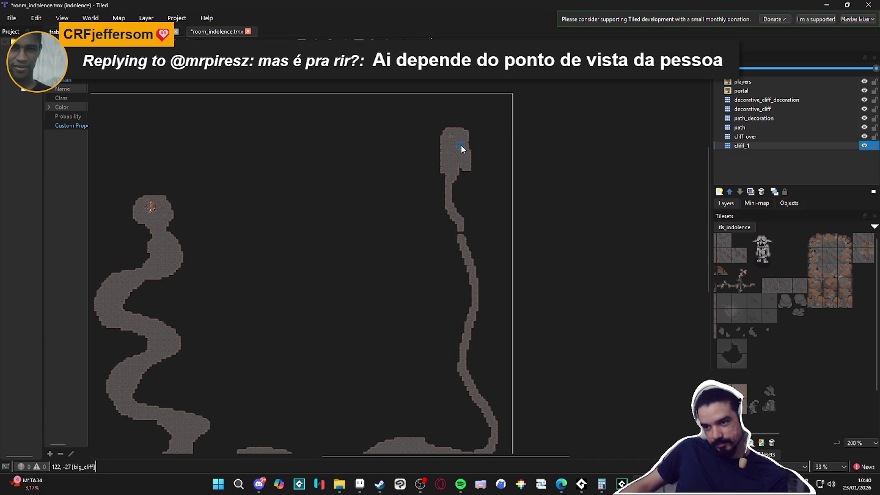
pyautogui.moveTo(448, 139); pyautogui.dragTo(434, 144)
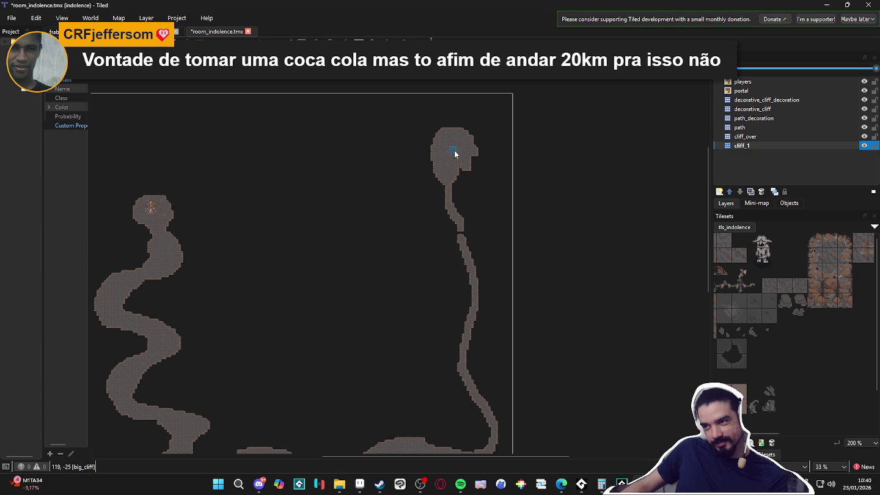
pyautogui.moveTo(464, 134)
pyautogui.mouseDown()
pyautogui.moveTo(476, 156)
pyautogui.moveTo(453, 212)
pyautogui.mouseUp()
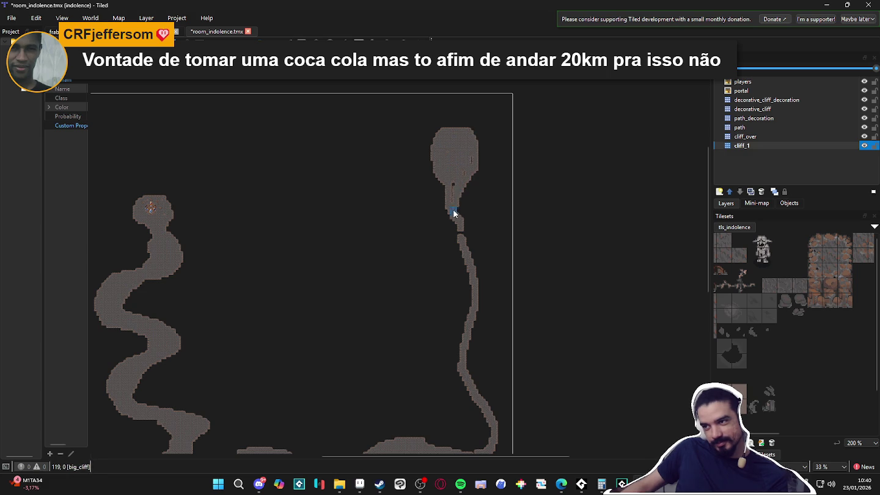
# Widen the top blob's edges and join it to the thin path with a thickened neck
pyautogui.moveTo(475, 153); pyautogui.dragTo(461, 203)
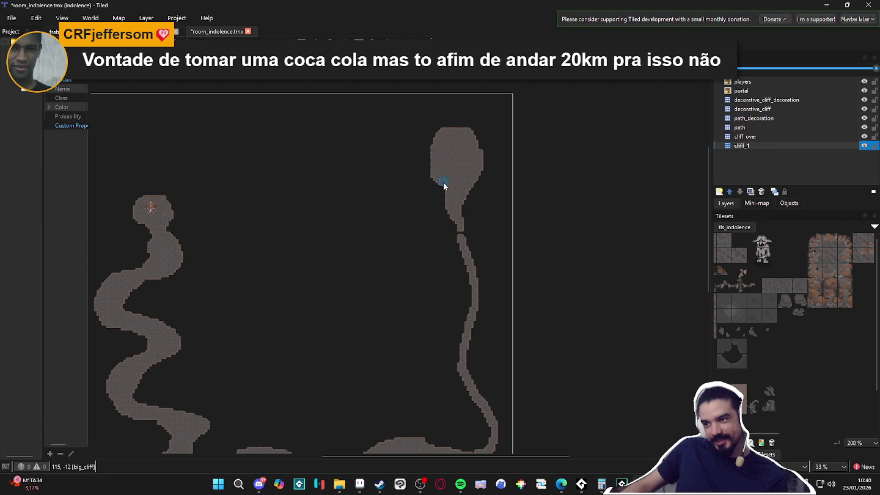
pyautogui.moveTo(432, 163); pyautogui.dragTo(437, 142)
pyautogui.scroll(-3, 439, 154)
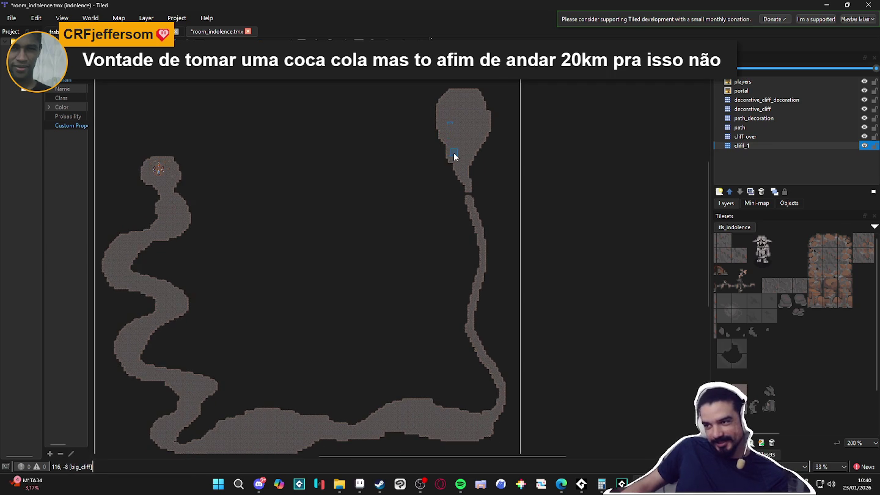
pyautogui.click(466, 186)
pyautogui.moveTo(472, 196); pyautogui.dragTo(470, 194)
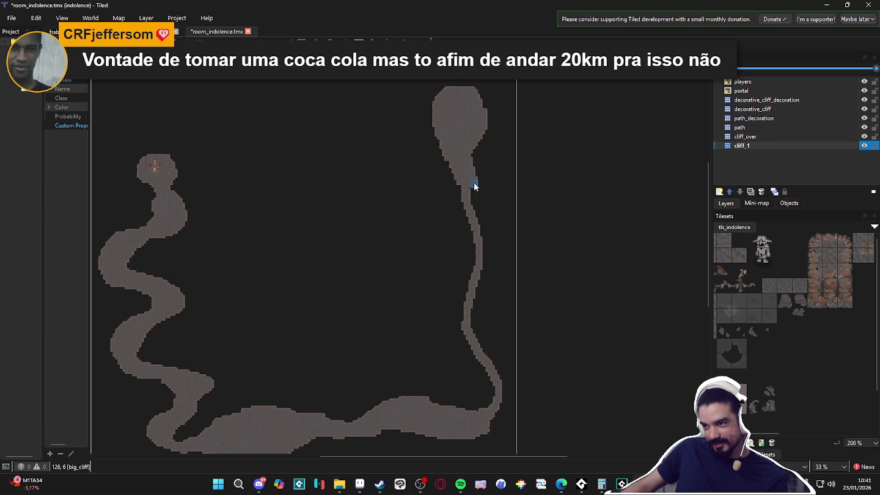
pyautogui.moveTo(476, 173); pyautogui.dragTo(484, 202)
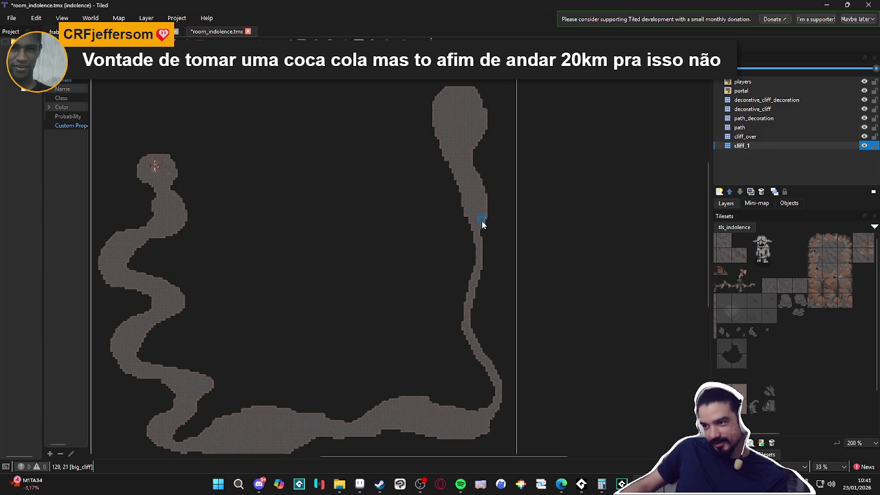
pyautogui.moveTo(471, 201)
pyautogui.mouseDown()
pyautogui.moveTo(464, 233)
pyautogui.moveTo(494, 248)
pyautogui.moveTo(476, 284)
pyautogui.moveTo(448, 239)
pyautogui.mouseUp()
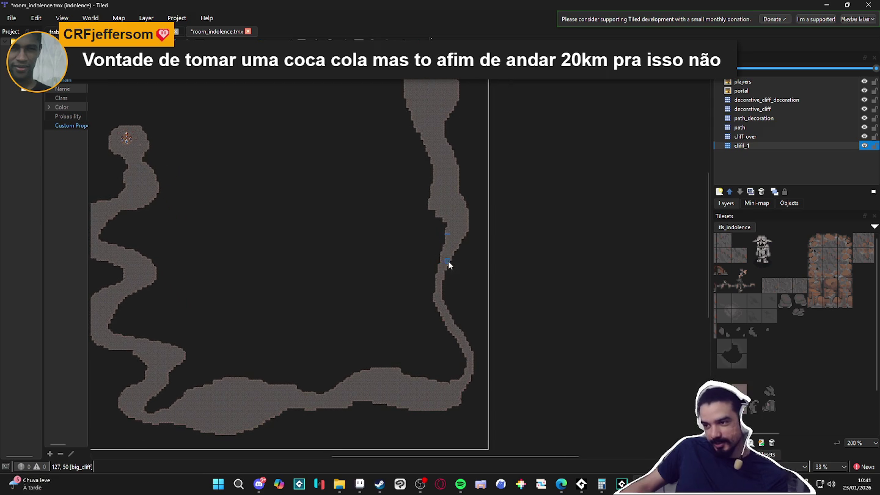
# Add more cliff tiles along the right-hand path and start a second branch beside it
pyautogui.scroll(-1, 447, 252)
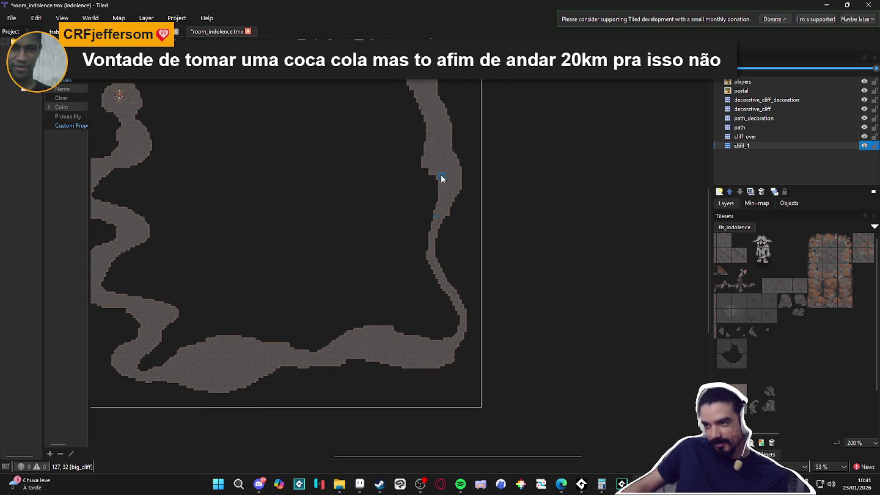
pyautogui.moveTo(430, 169); pyautogui.dragTo(444, 195)
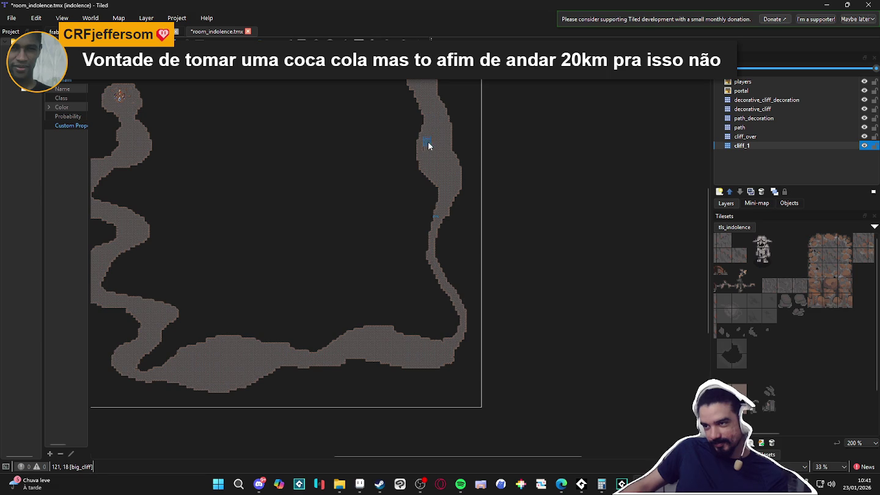
pyautogui.scroll(-2, 435, 168)
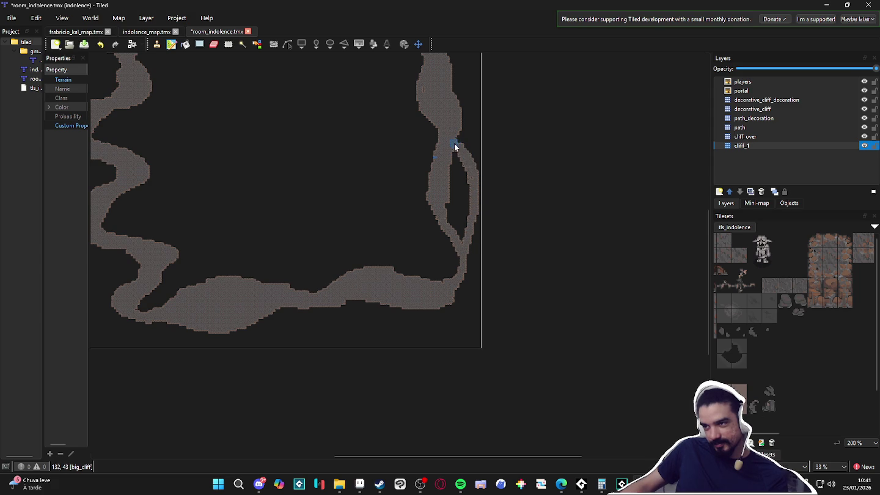
pyautogui.moveTo(455, 149); pyautogui.dragTo(470, 184)
# Widen the new right branch down to the junction and fill the small gaps in its edge
pyautogui.moveTo(466, 257)
pyautogui.mouseDown()
pyautogui.moveTo(480, 168)
pyautogui.moveTo(487, 194)
pyautogui.moveTo(468, 279)
pyautogui.moveTo(449, 282)
pyautogui.moveTo(457, 254)
pyautogui.mouseUp()
pyautogui.moveTo(447, 211)
pyautogui.mouseDown()
pyautogui.moveTo(455, 233)
pyautogui.moveTo(463, 229)
pyautogui.mouseUp()
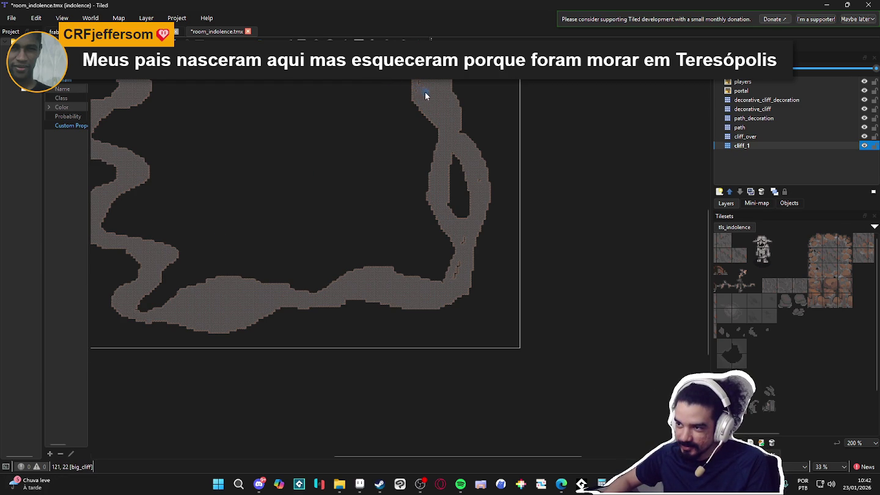
pyautogui.moveTo(465, 257)
pyautogui.mouseDown()
pyautogui.moveTo(457, 275)
pyautogui.moveTo(465, 234)
pyautogui.mouseUp()
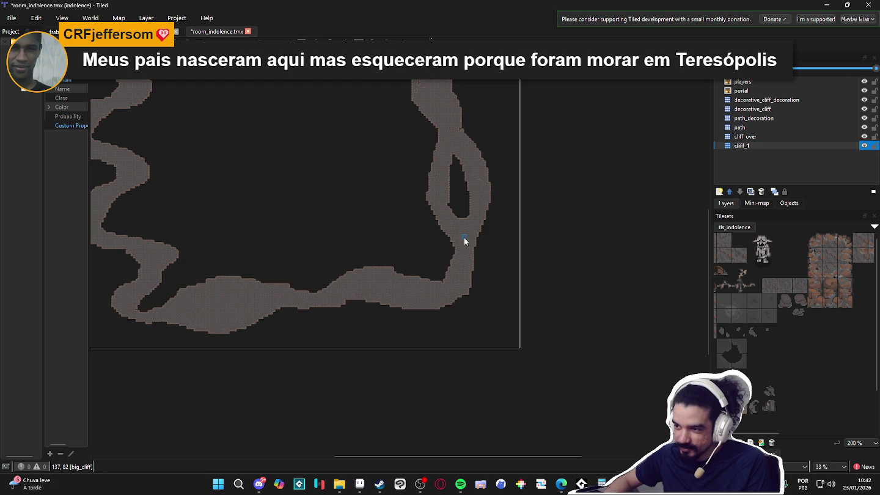
pyautogui.scroll(3, 464, 235)
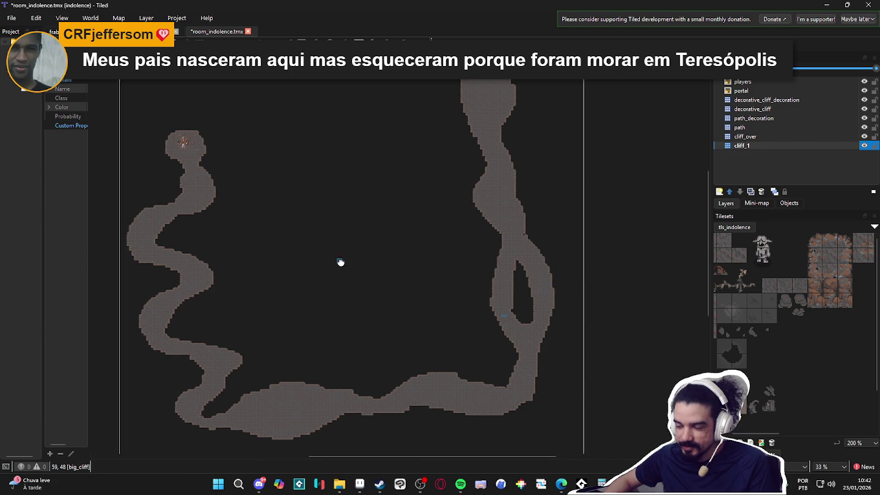
# At 100% zoom, widen the lower stretch's right edge, reshape its bump, and fill the notch
pyautogui.hscroll(-5, 340, 261)
pyautogui.scroll(5, 397, 189)
pyautogui.scroll(-3, 391, 173)
pyautogui.scroll(2, 395, 157)
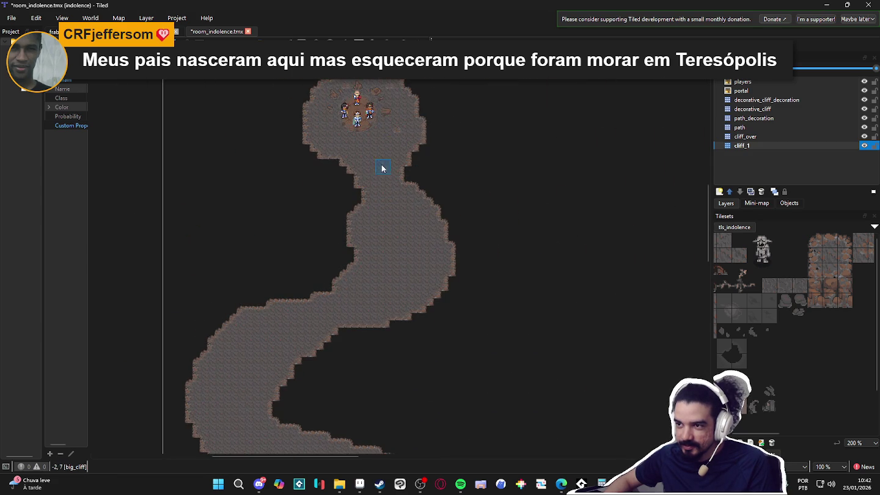
pyautogui.scroll(2, 383, 165)
pyautogui.scroll(-10, 407, 153)
pyautogui.hscroll(8, 379, 183)
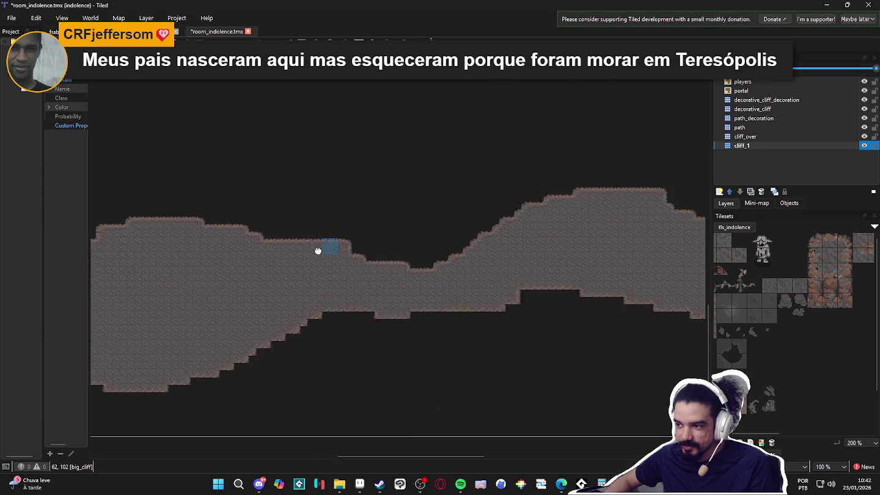
pyautogui.hscroll(5, 262, 256)
pyautogui.scroll(15, 321, 250)
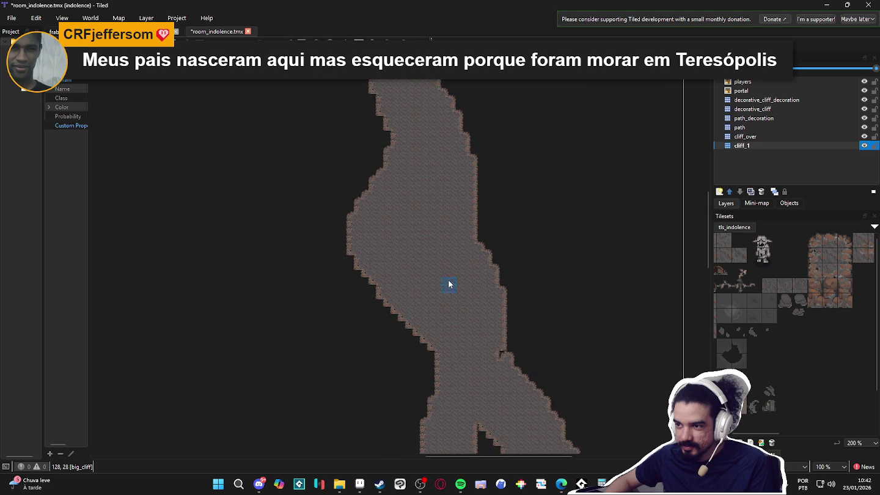
pyautogui.moveTo(522, 364)
pyautogui.mouseDown()
pyautogui.moveTo(526, 358)
pyautogui.moveTo(531, 383)
pyautogui.moveTo(549, 367)
pyautogui.mouseUp()
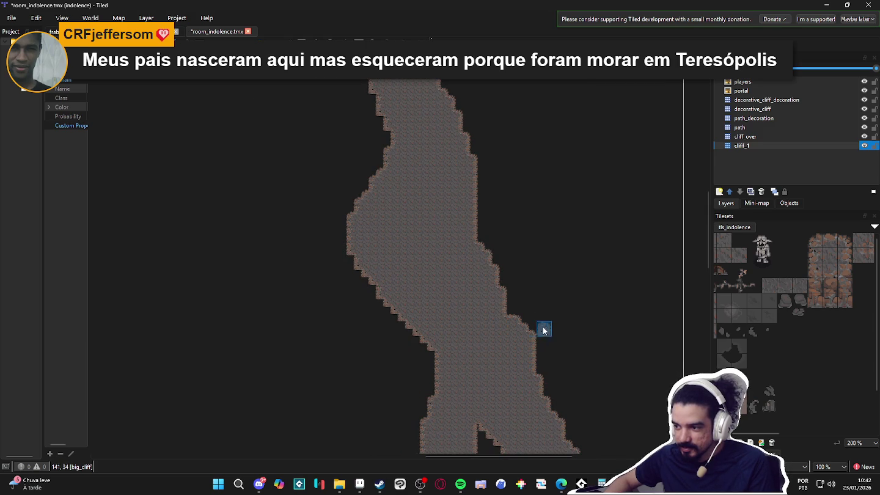
pyautogui.moveTo(495, 328); pyautogui.dragTo(515, 292)
pyautogui.click(493, 322)
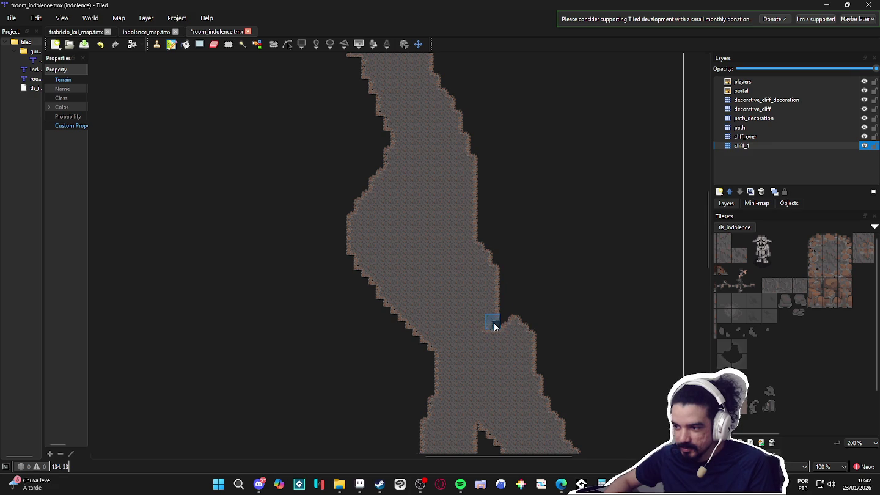
# Zoom out and pan to bring the whole cliff layout into view
pyautogui.scroll(-2, 554, 334)
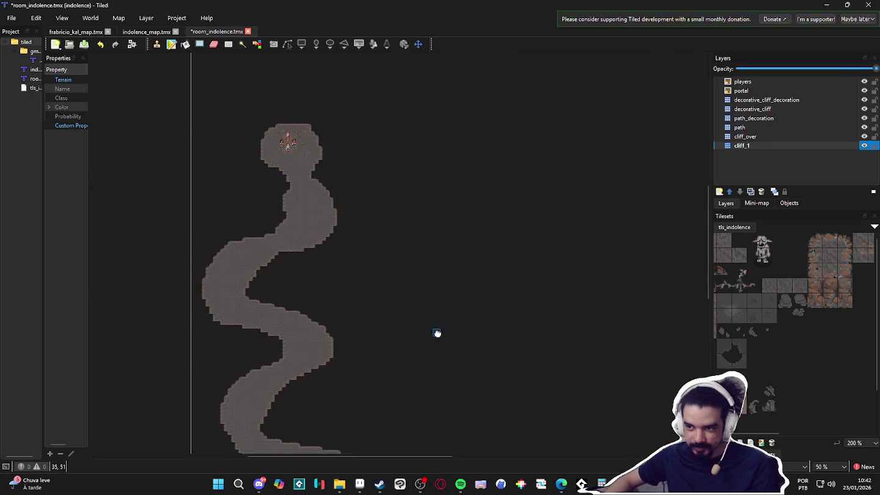
pyautogui.scroll(3, 437, 333)
pyautogui.moveTo(215, 189); pyautogui.dragTo(305, 181)
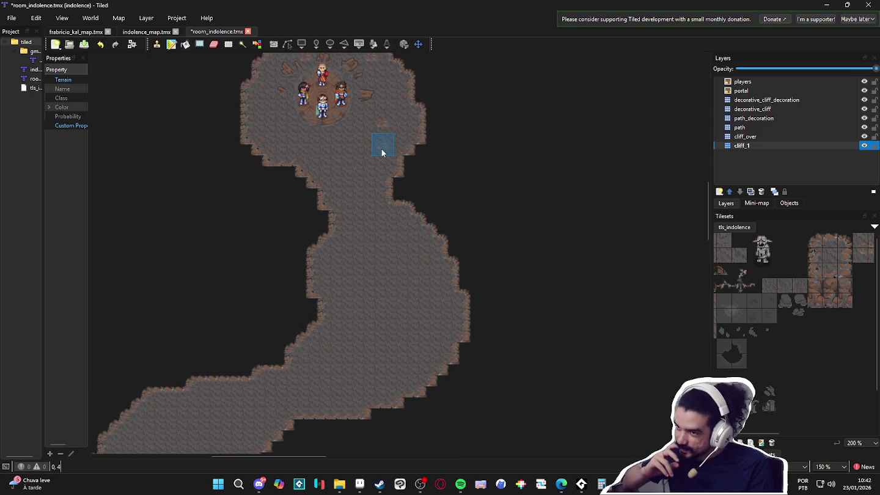
pyautogui.scroll(-3, 381, 152)
pyautogui.moveTo(381, 153)
pyautogui.mouseDown()
pyautogui.moveTo(421, 295)
pyautogui.moveTo(232, 167)
pyautogui.mouseUp()
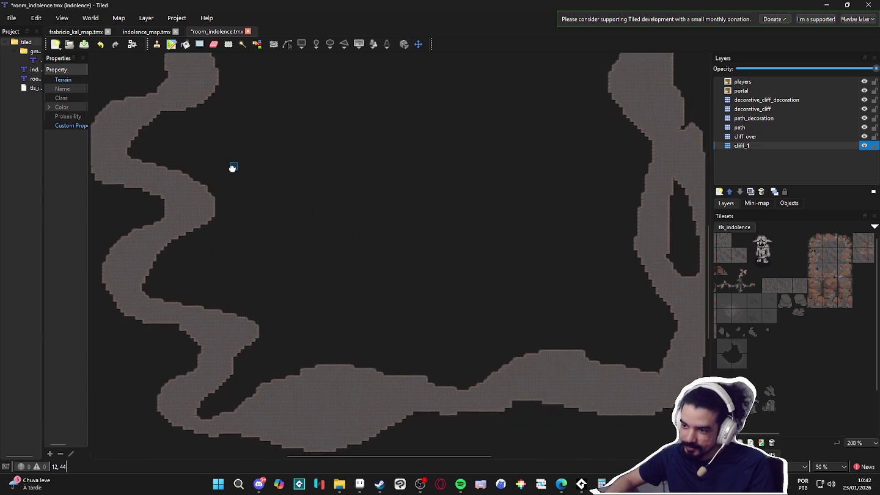
pyautogui.scroll(-1, 303, 189)
pyautogui.moveTo(303, 189)
pyautogui.mouseDown()
pyautogui.moveTo(331, 289)
pyautogui.moveTo(332, 278)
pyautogui.mouseUp()
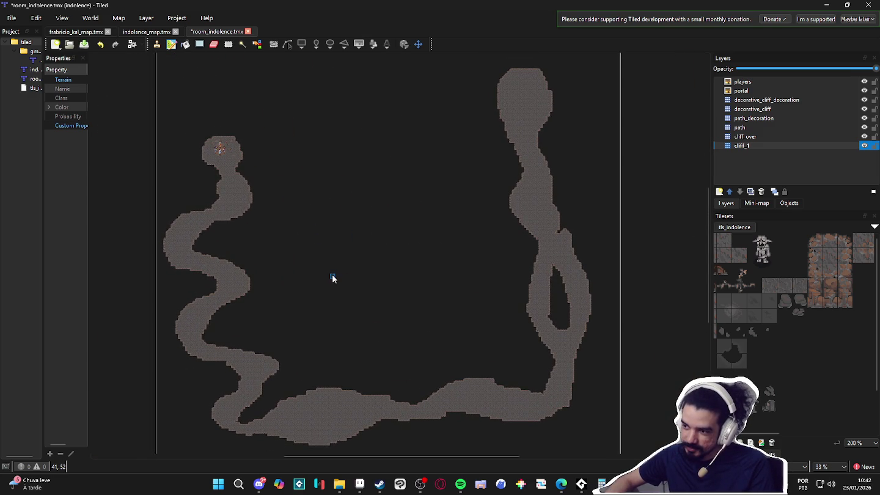
# Save room_indolence.tmx and take a screen snip of the whole map area
pyautogui.hotkey('ctrl', 's')
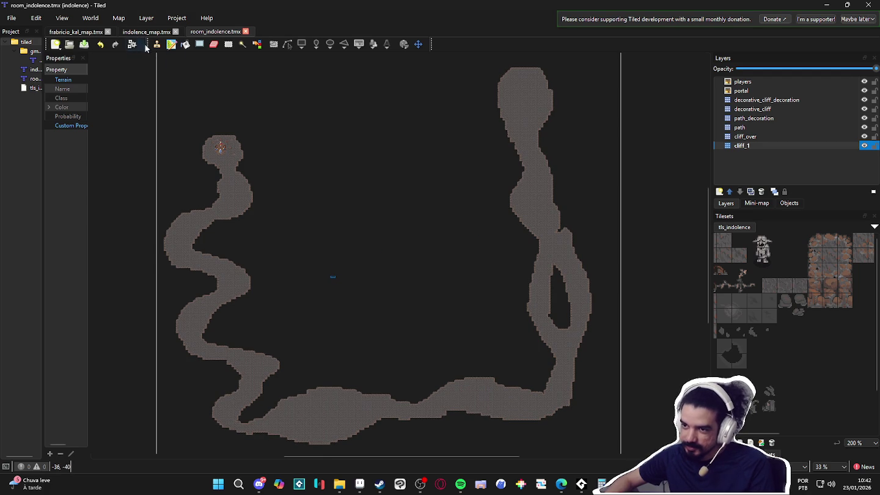
pyautogui.press('super+shift+s')
pyautogui.moveTo(146, 52)
pyautogui.mouseDown()
pyautogui.moveTo(614, 415)
pyautogui.moveTo(628, 446)
pyautogui.moveTo(614, 457)
pyautogui.mouseUp()
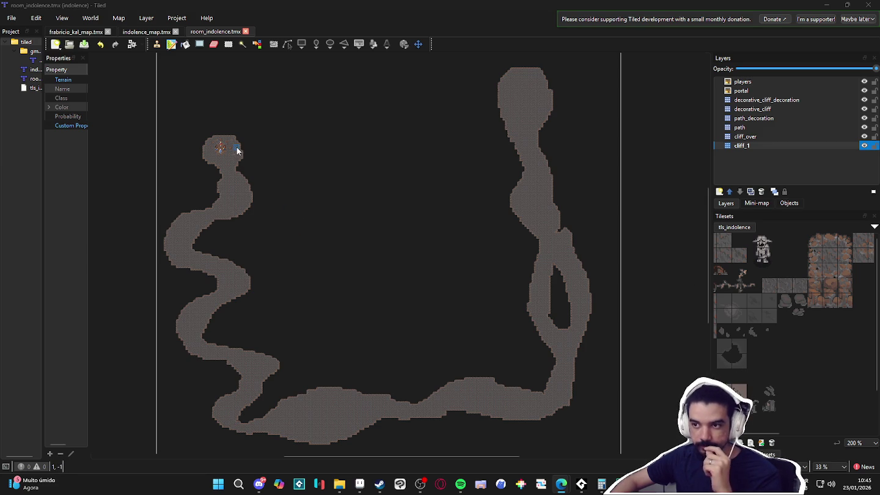
pyautogui.scroll(4, 234, 147)
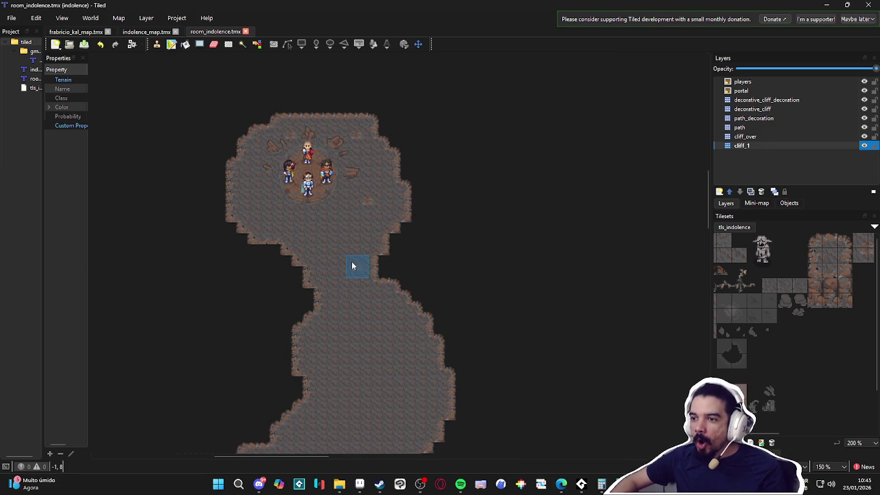
pyautogui.click(261, 484)
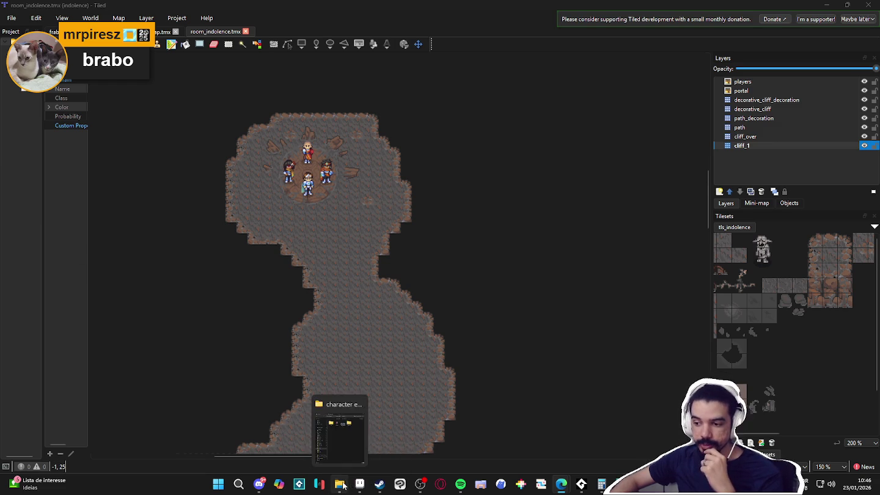
# In File Explorer, go to pixel_Art > Aric > structures and open structure_showcase.gif
pyautogui.click(339, 484)
pyautogui.click(71, 310)
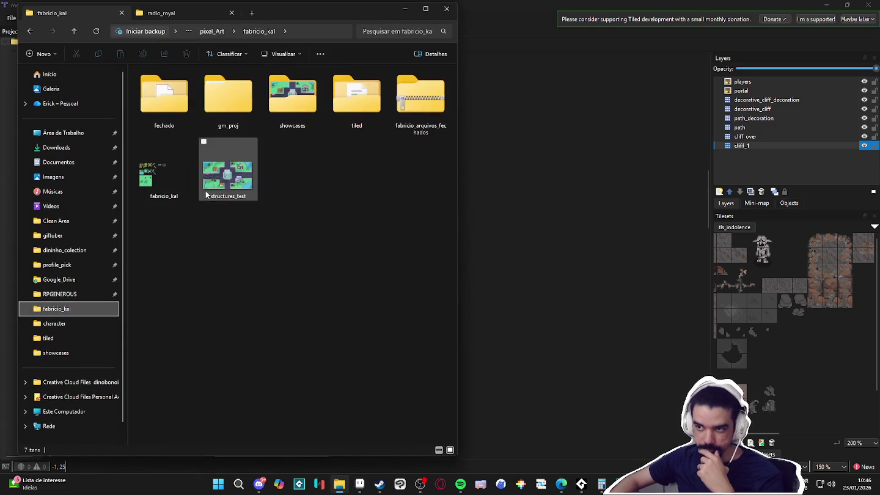
pyautogui.click(211, 32)
pyautogui.click(426, 8)
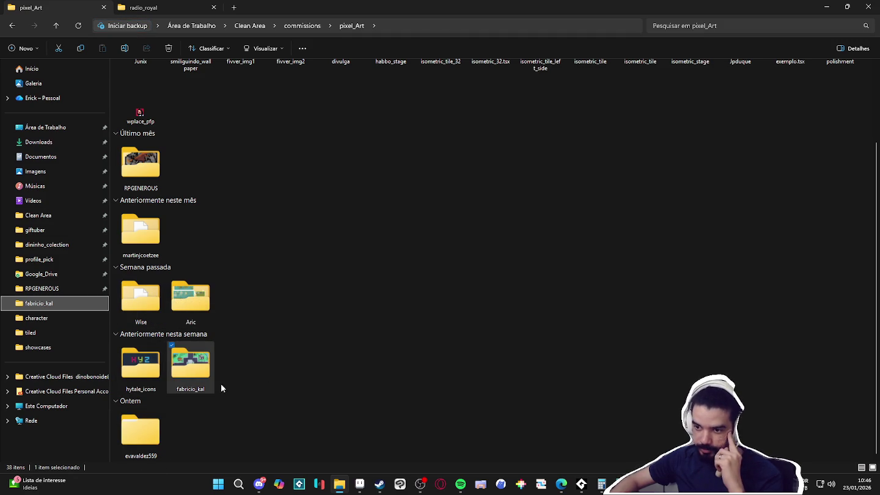
pyautogui.doubleClick(190, 298)
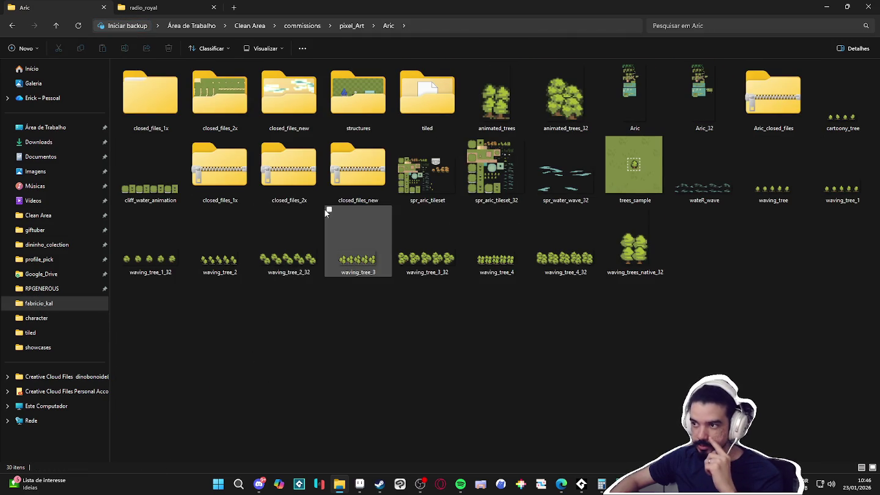
pyautogui.click(368, 116)
pyautogui.doubleClick(368, 116)
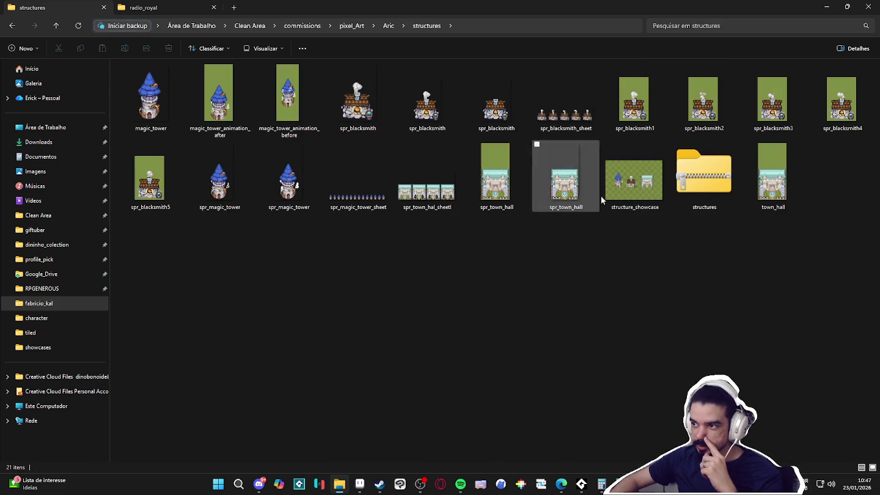
pyautogui.click(629, 199)
pyautogui.doubleClick(628, 199)
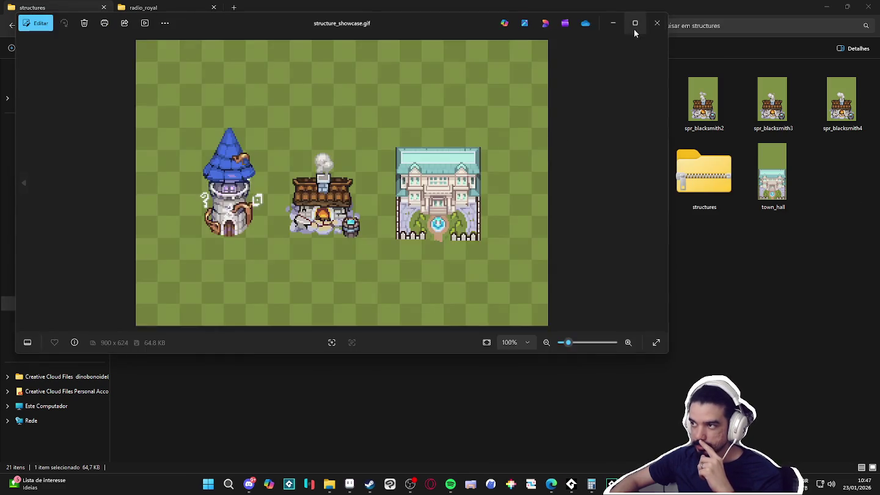
# Maximize and then close the structure_showcase.gif preview, and minimize File Explorer
pyautogui.click(631, 28)
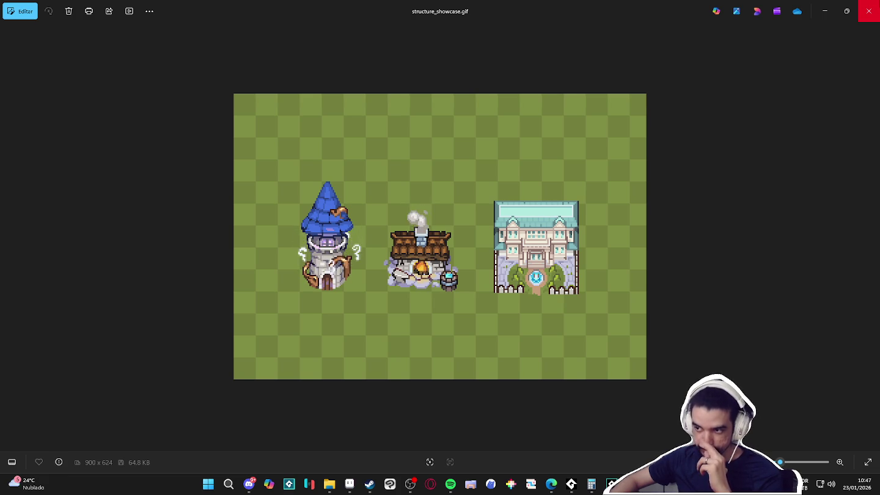
pyautogui.click(869, 11)
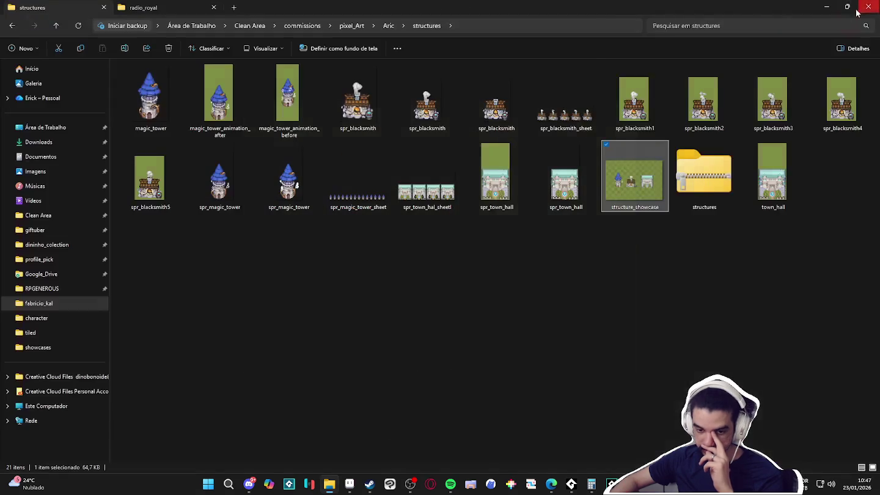
pyautogui.click(827, 7)
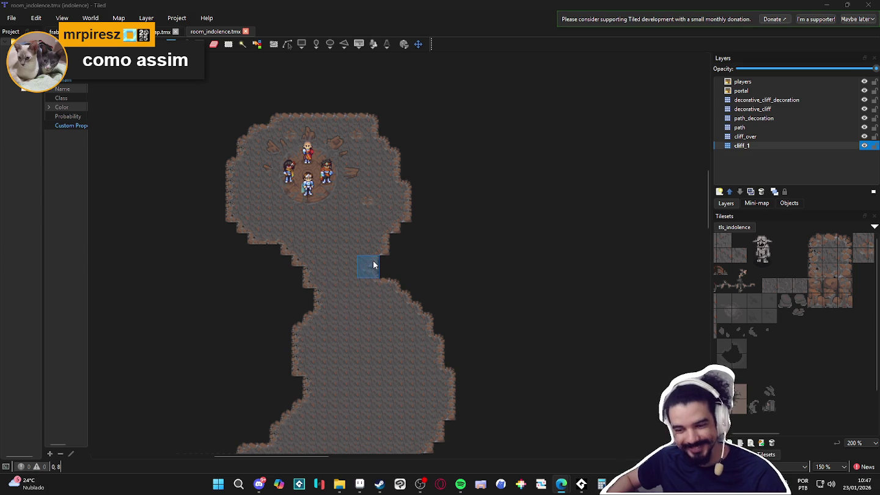
# Select two vertically stacked cliff tiles in the tls_indolence tileset as the stamp brush
pyautogui.moveTo(844, 292); pyautogui.dragTo(852, 300)
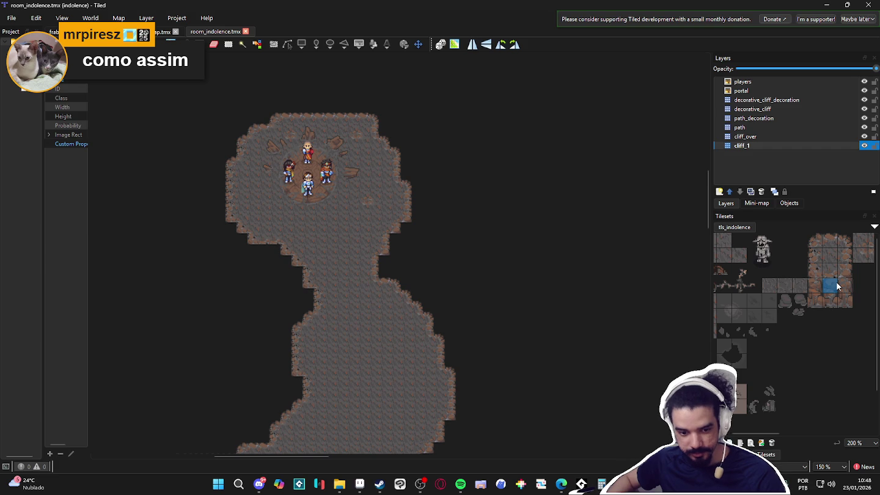
pyautogui.click(259, 485)
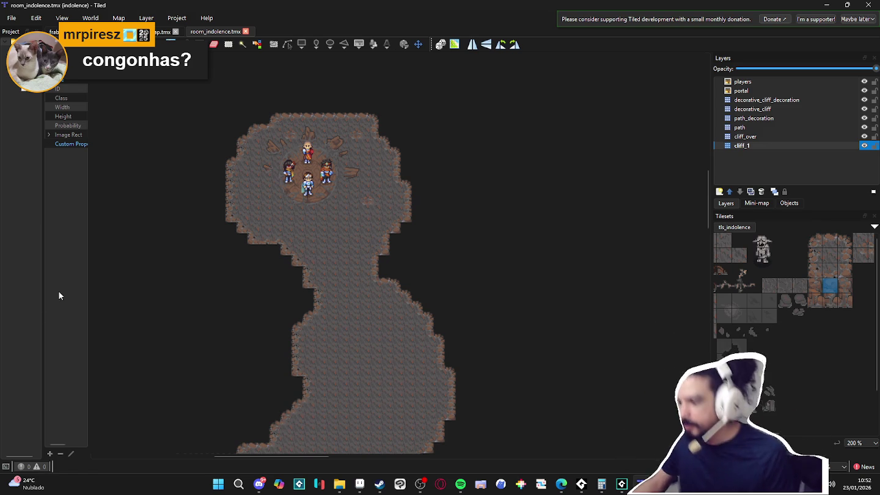
# Preview all_showcase.gif from evavaldez559's showcases folder, close it, and return to Tiled
pyautogui.hotkey('alt', 'Tab')
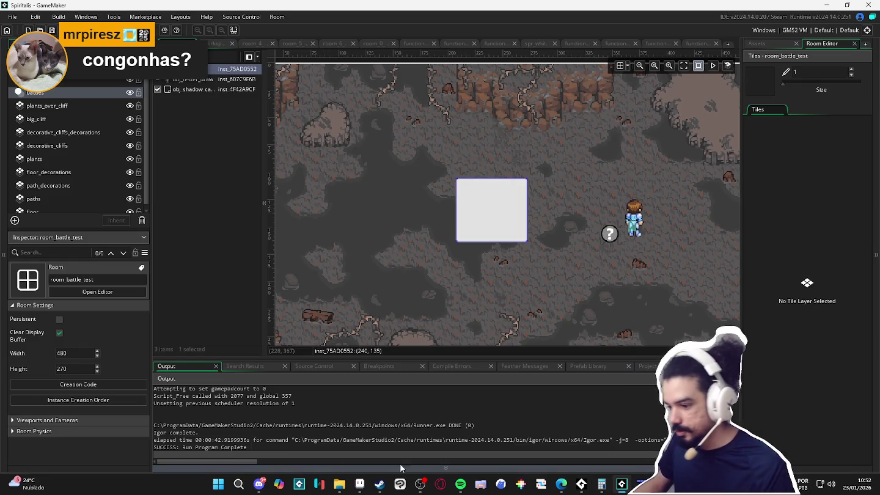
pyautogui.click(340, 484)
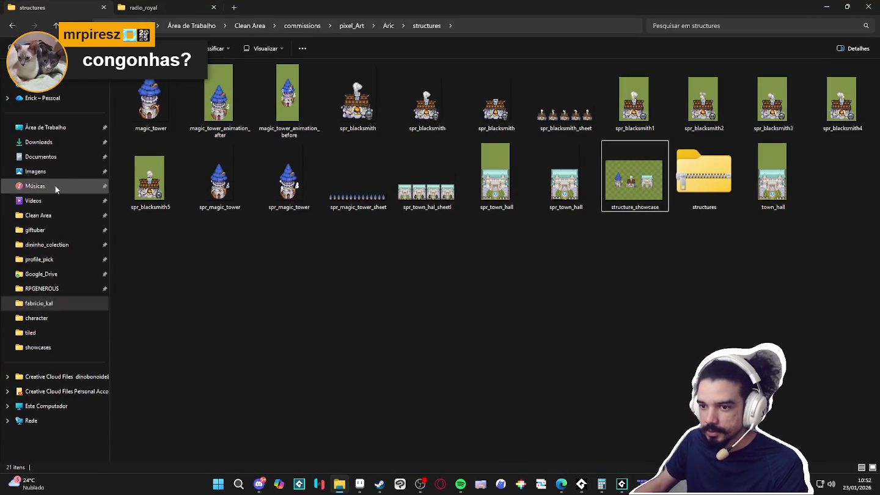
pyautogui.click(37, 318)
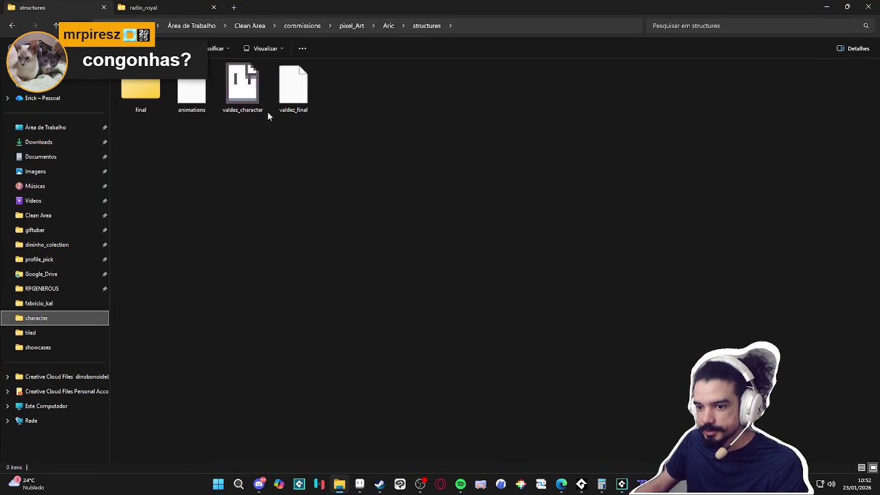
pyautogui.click(397, 25)
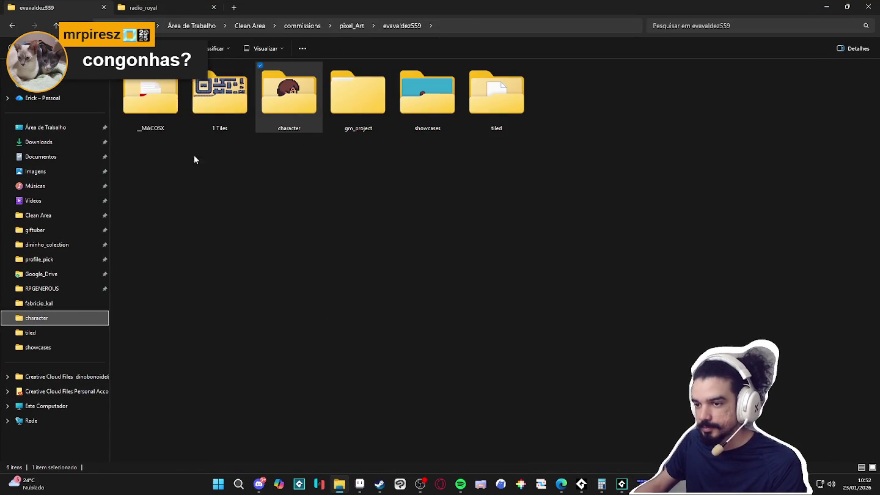
pyautogui.doubleClick(401, 102)
pyautogui.doubleClick(140, 93)
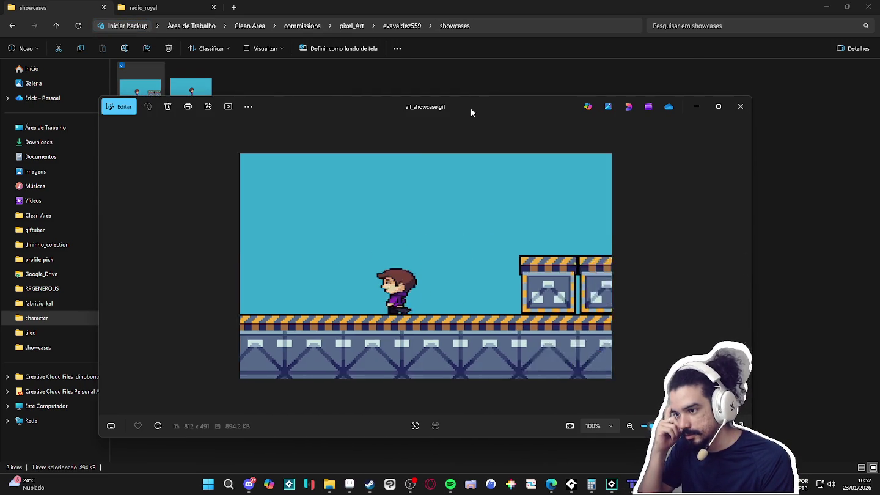
pyautogui.click(741, 106)
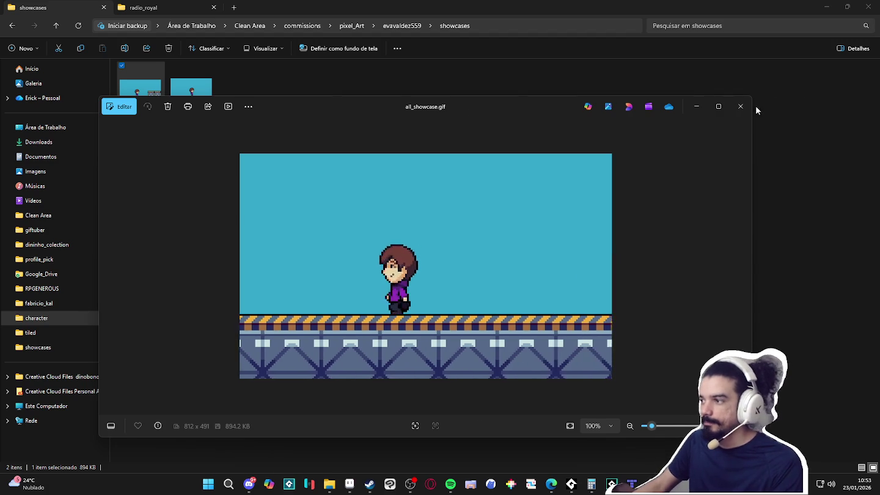
pyautogui.hotkey('alt', 'Tab')
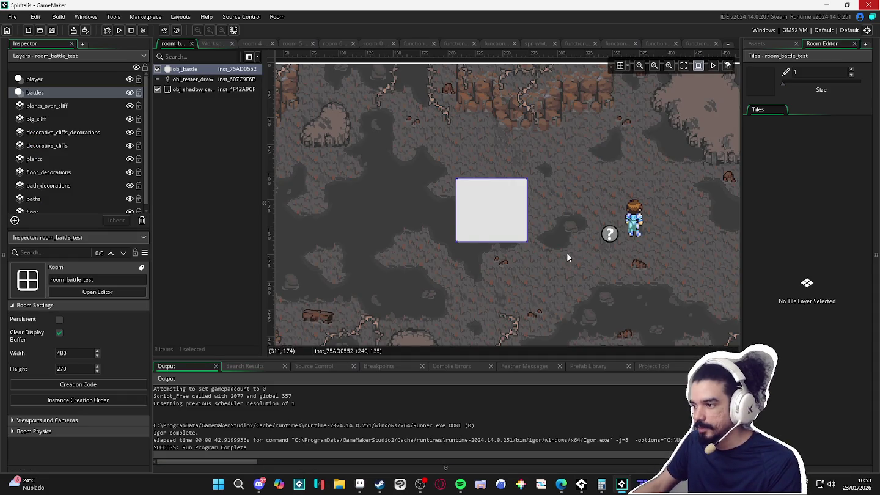
pyautogui.hotkey('alt', 'Tab')
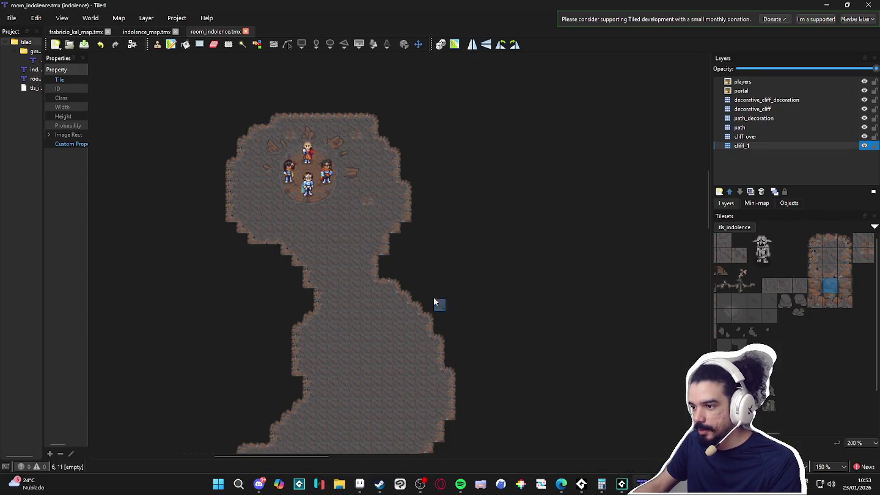
# Zoom and pan the map to show the winding path from the arena down to the basin
pyautogui.scroll(-10, 413, 288)
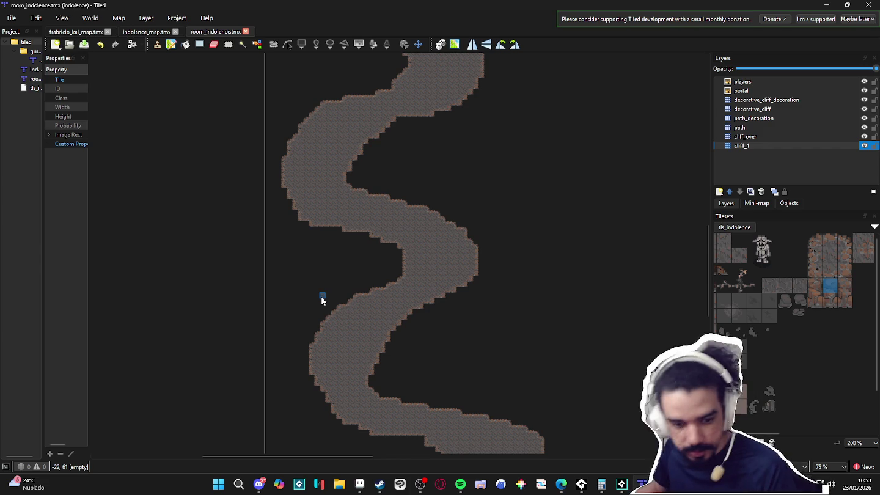
pyautogui.moveTo(264, 492)
pyautogui.click(256, 450)
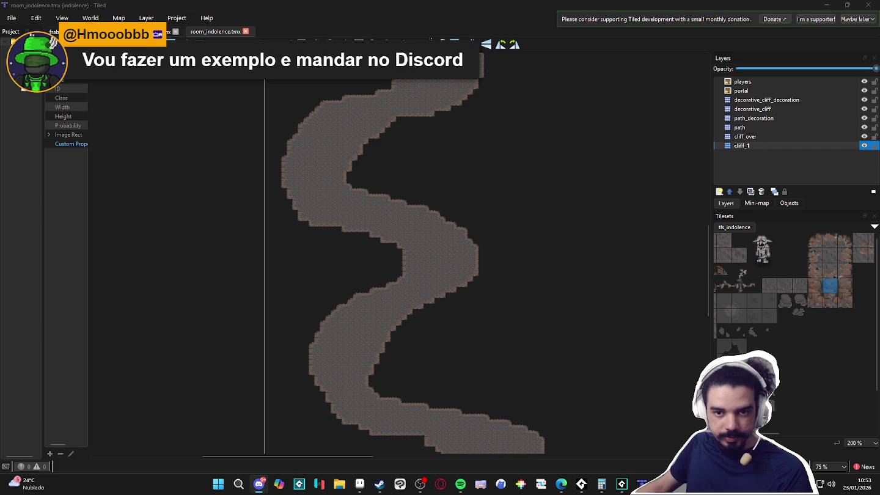
pyautogui.scroll(-3, 477, 239)
pyautogui.scroll(1, 349, 240)
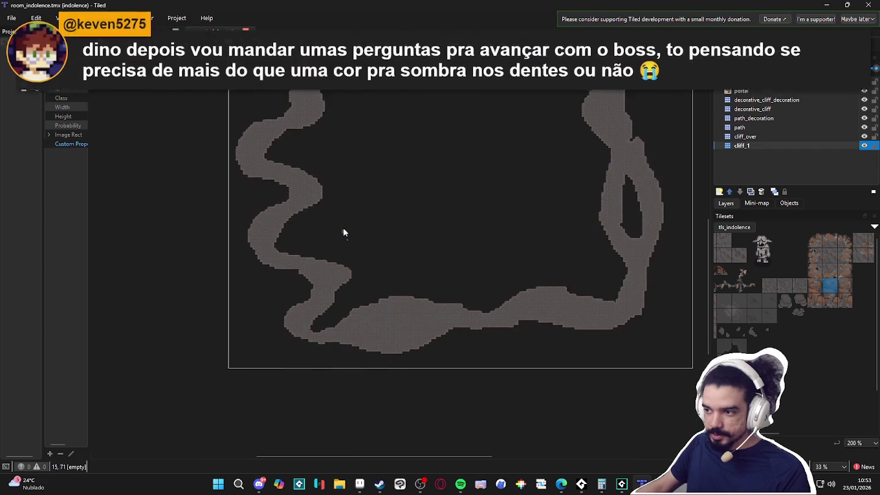
pyautogui.scroll(2, 563, 207)
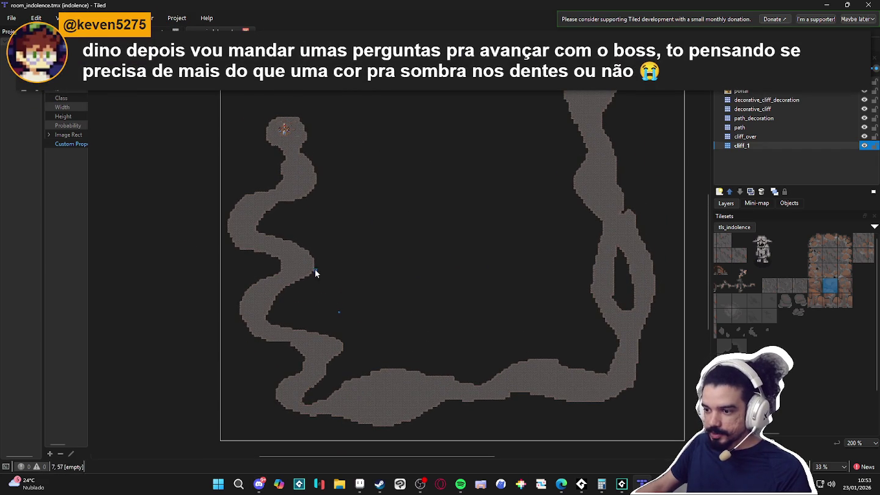
pyautogui.scroll(1, 359, 265)
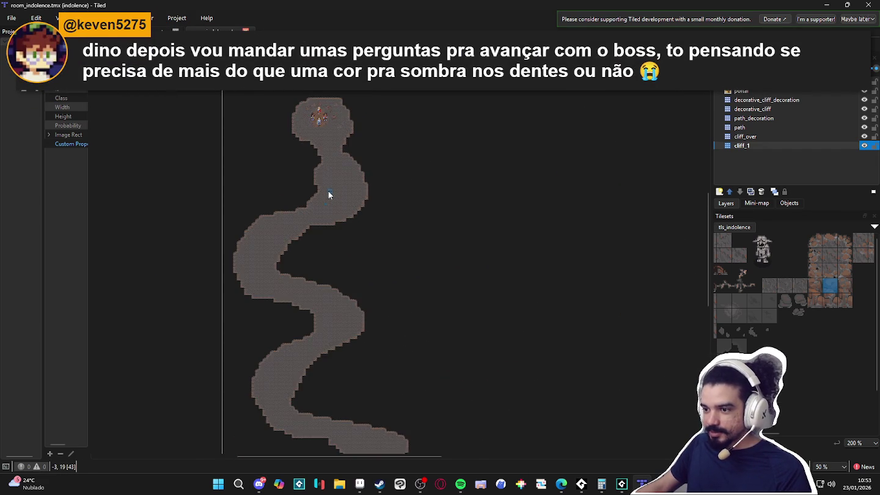
pyautogui.scroll(-2, 330, 190)
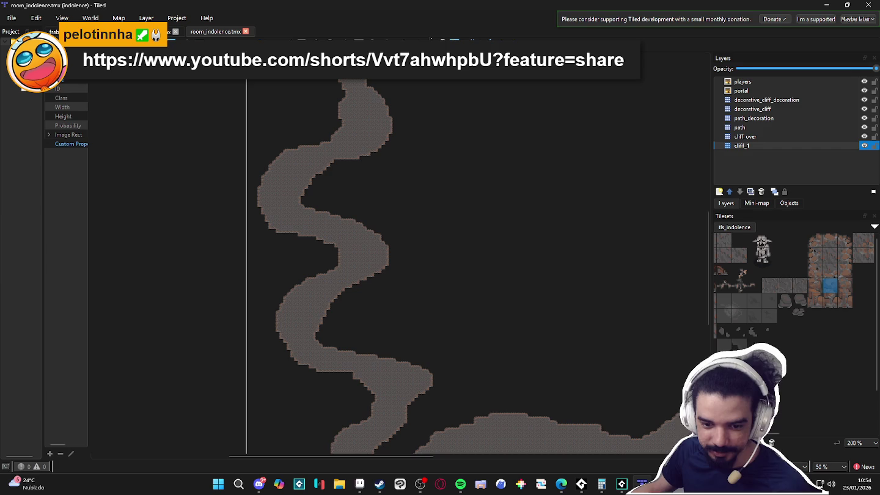
pyautogui.hotkey('alt', 'Tab')
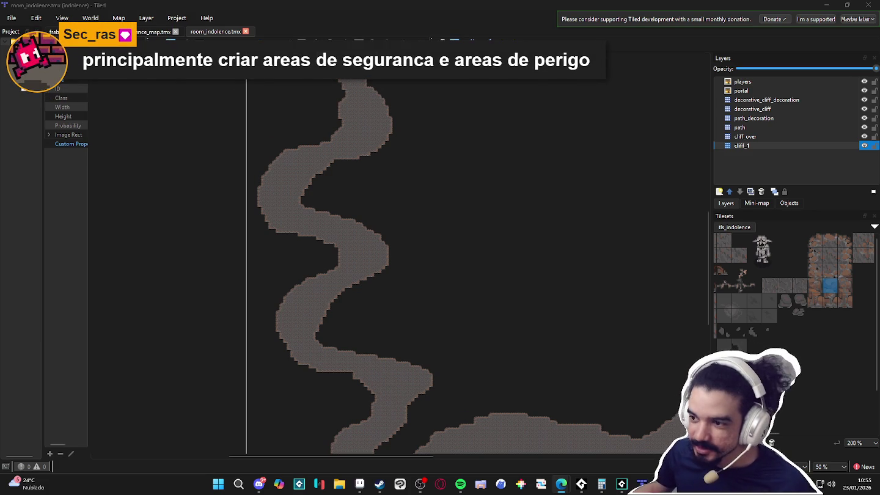
pyautogui.scroll(2, 463, 263)
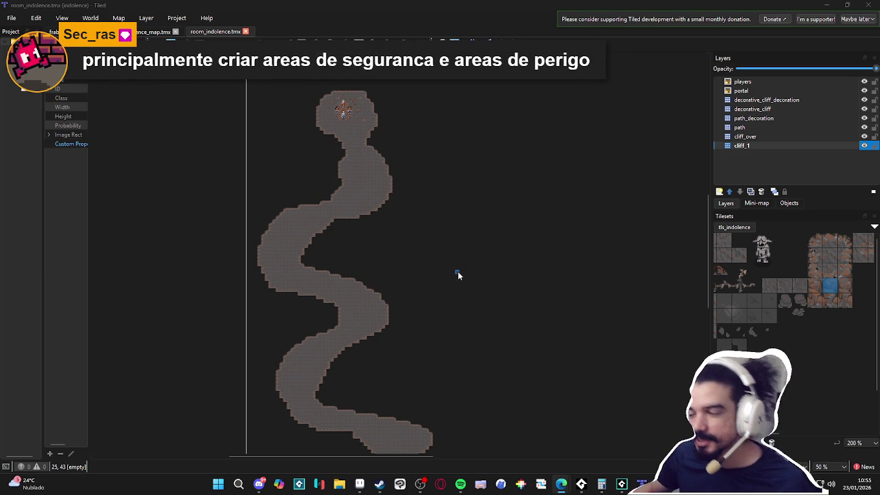
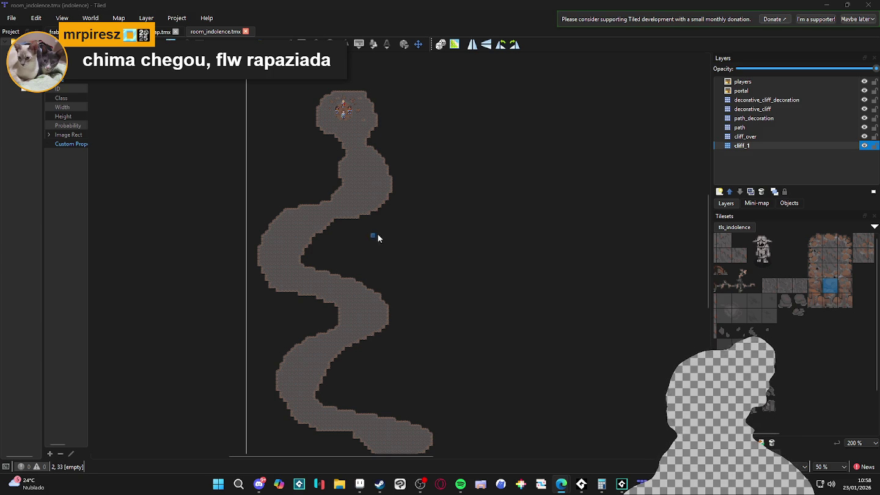
# Pan the Tiled map down to the lower path, then switch over to Discord
pyautogui.hscroll(3, 366, 235)
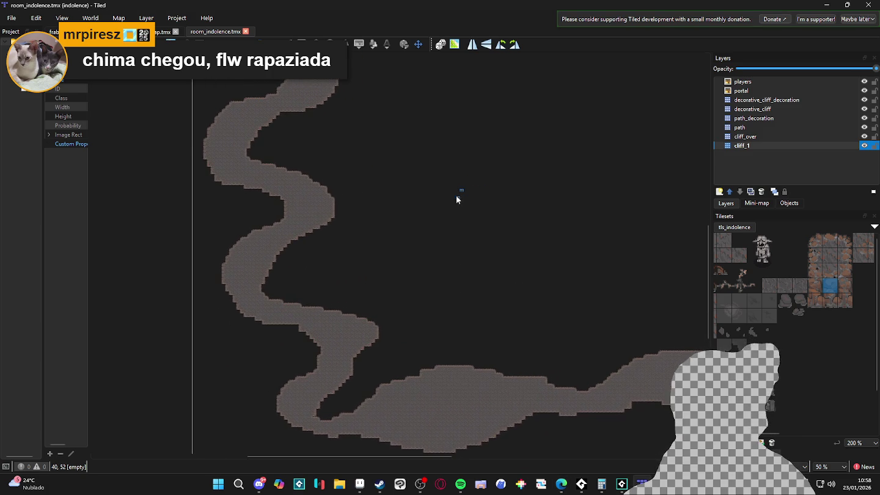
pyautogui.moveTo(459, 197); pyautogui.dragTo(462, 258)
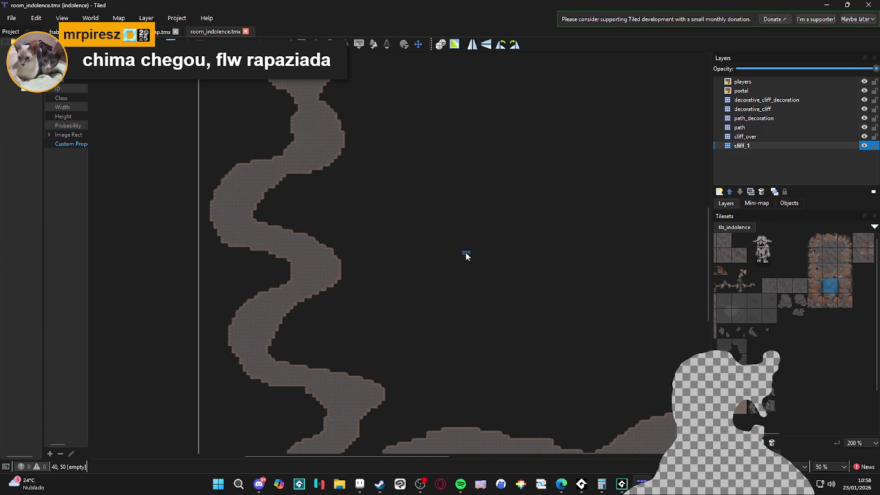
pyautogui.moveTo(349, 236)
pyautogui.mouseDown()
pyautogui.moveTo(367, 241)
pyautogui.moveTo(431, 222)
pyautogui.mouseUp()
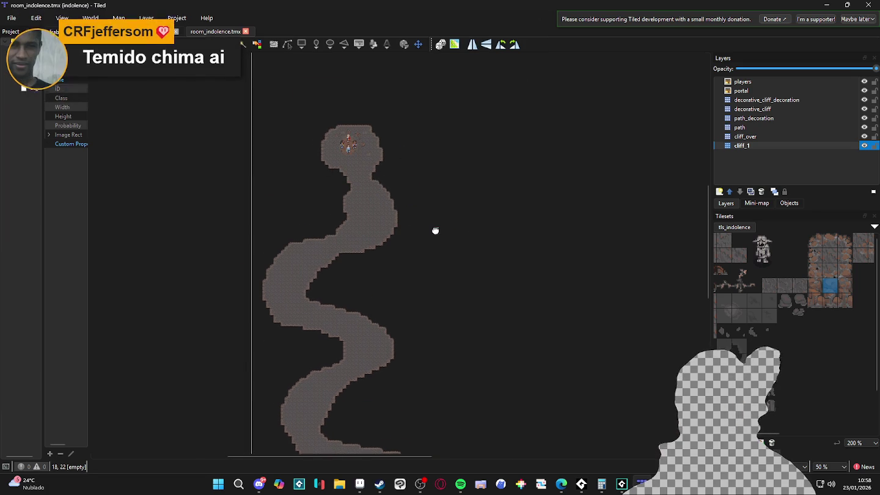
pyautogui.scroll(4, 336, 162)
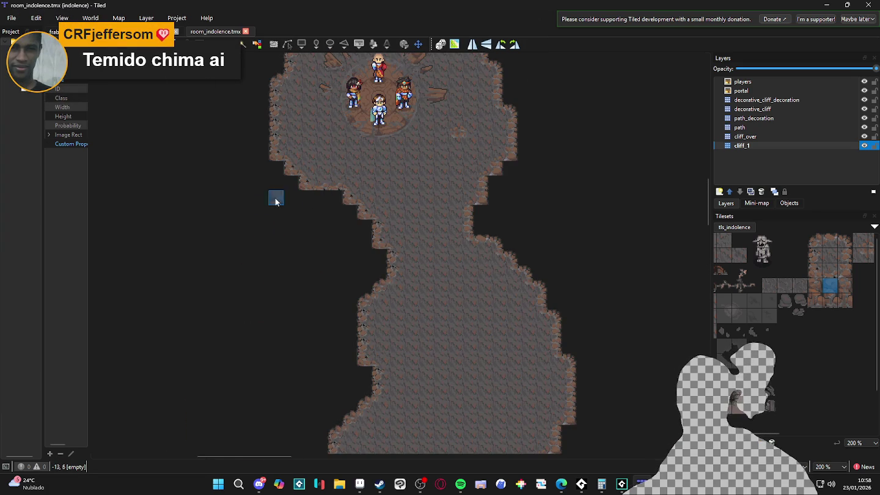
pyautogui.scroll(-2, 398, 171)
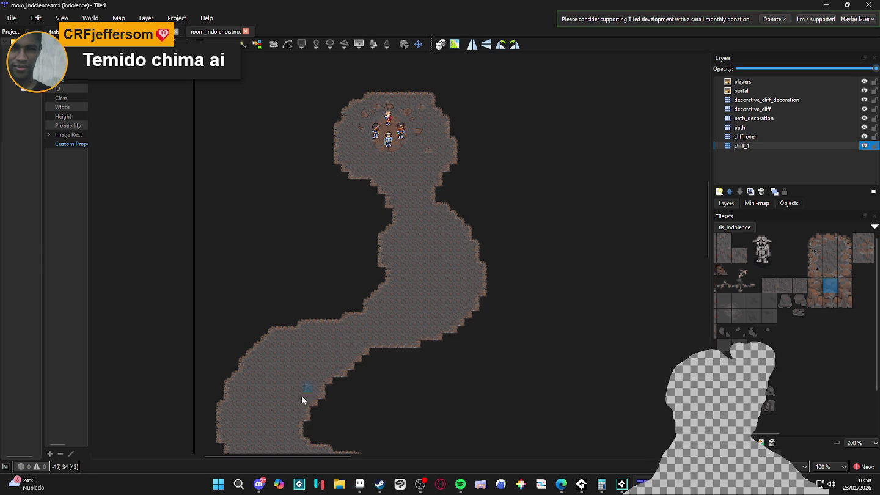
pyautogui.click(259, 487)
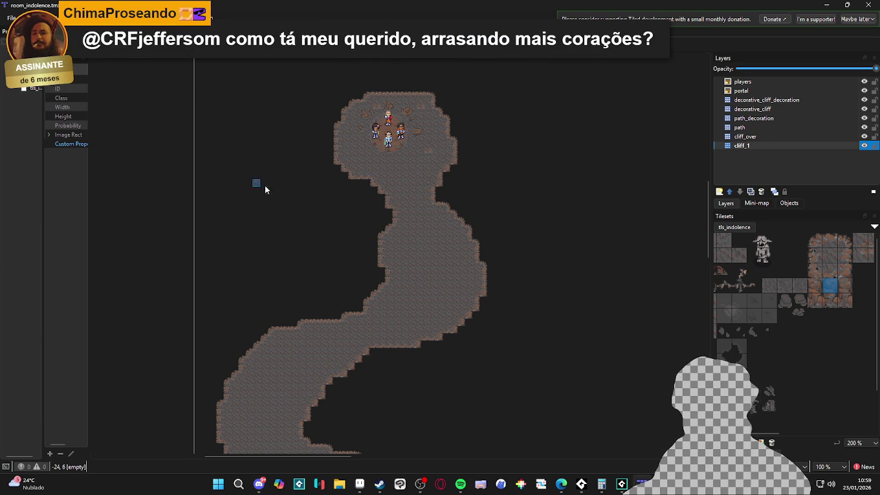
# Bring Steam forward and open the Forza Horizon 6 store page from the featured carousel
pyautogui.click(380, 485)
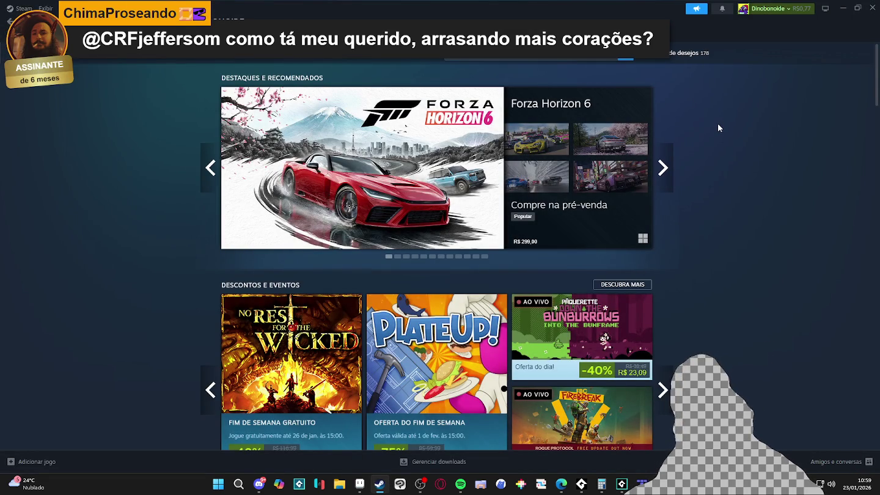
pyautogui.scroll(-2, 703, 113)
pyautogui.scroll(2, 702, 112)
pyautogui.click(210, 167)
pyautogui.moveTo(271, 168)
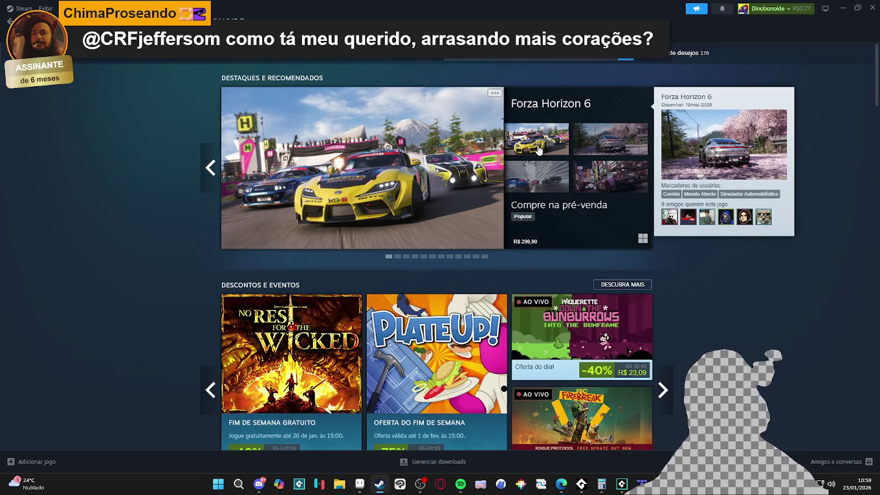
pyautogui.click(467, 157)
pyautogui.scroll(-3, 359, 223)
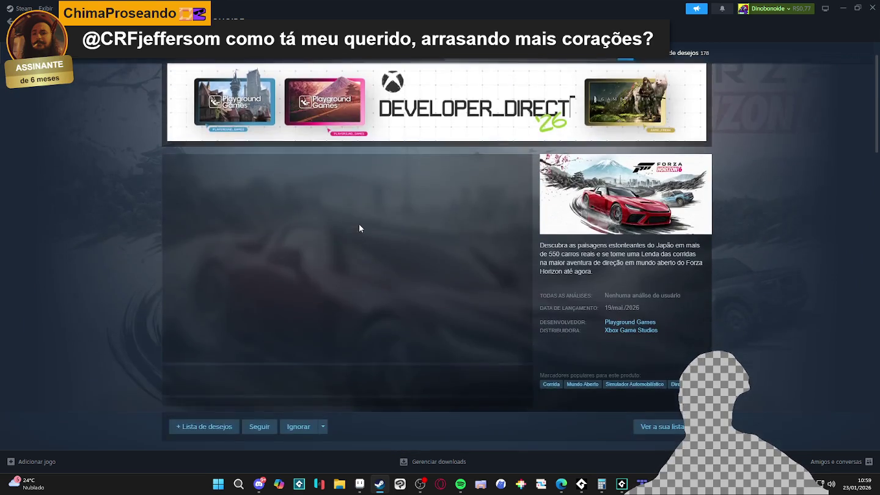
pyautogui.scroll(1, 360, 211)
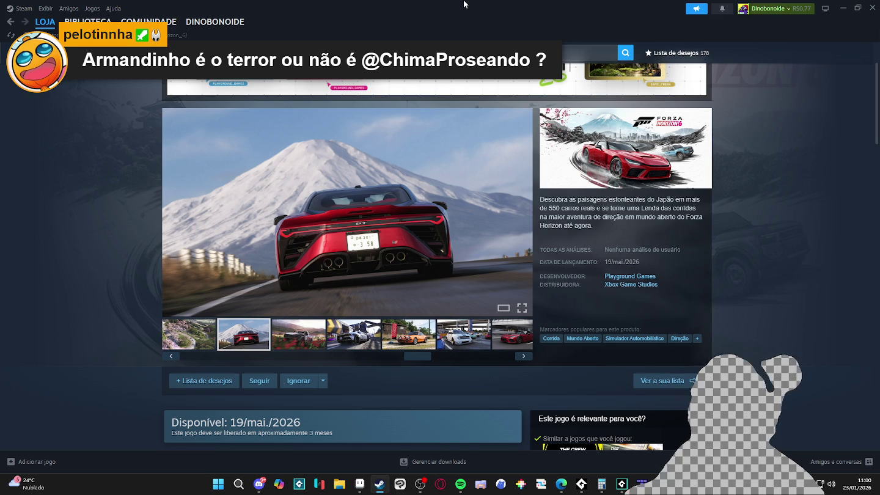
pyautogui.click(358, 332)
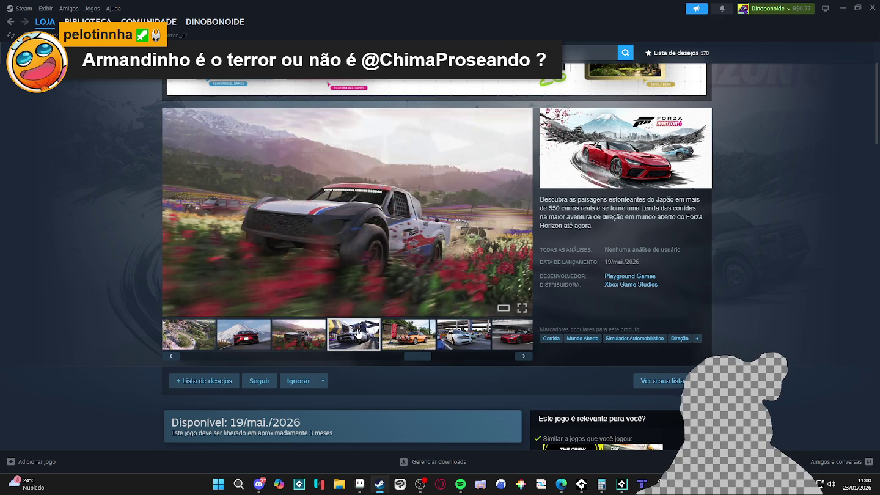
# View the Forza Horizon 6 screenshots: orange Porsche, white car, red car, bamboo shrine, mountain field
pyautogui.click(390, 331)
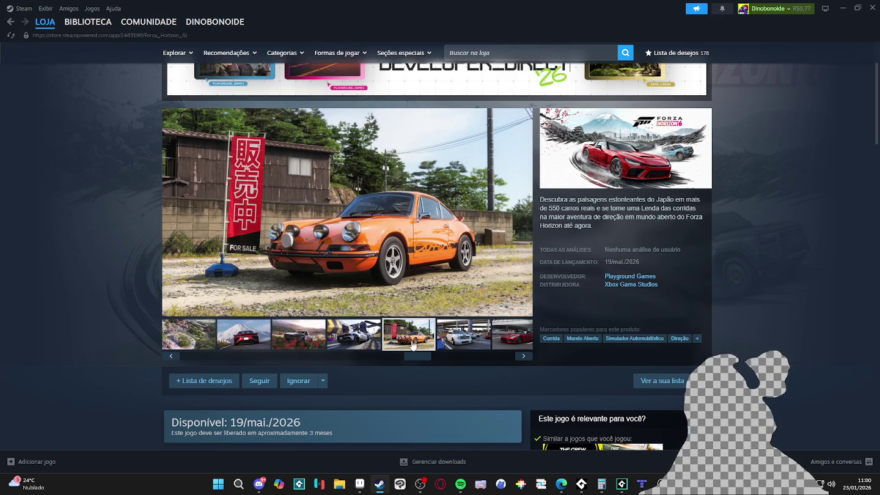
pyautogui.click(455, 328)
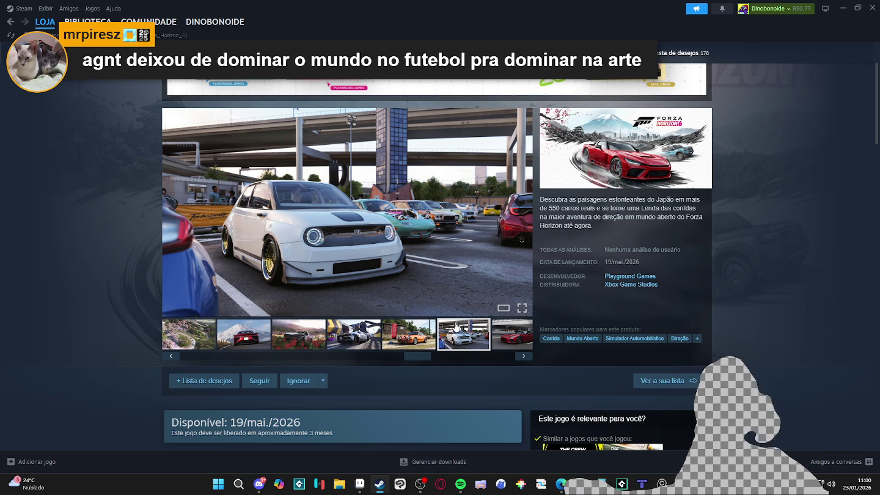
pyautogui.click(525, 342)
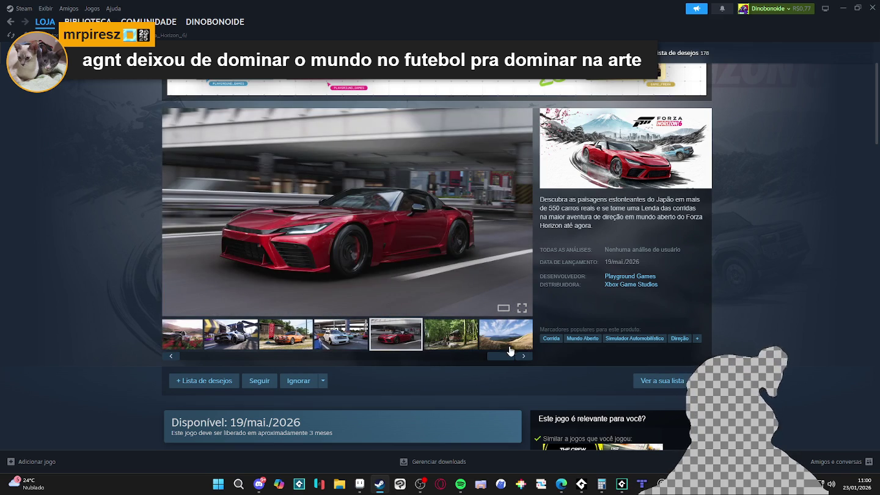
pyautogui.click(454, 337)
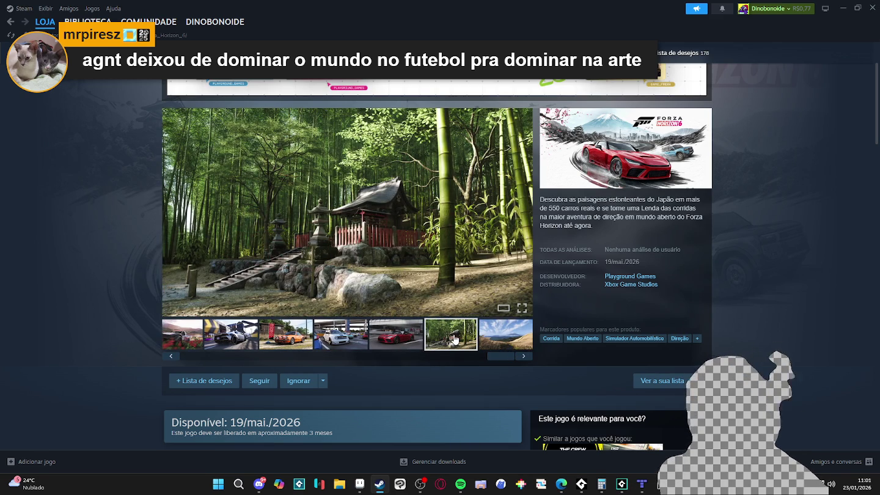
pyautogui.click(497, 339)
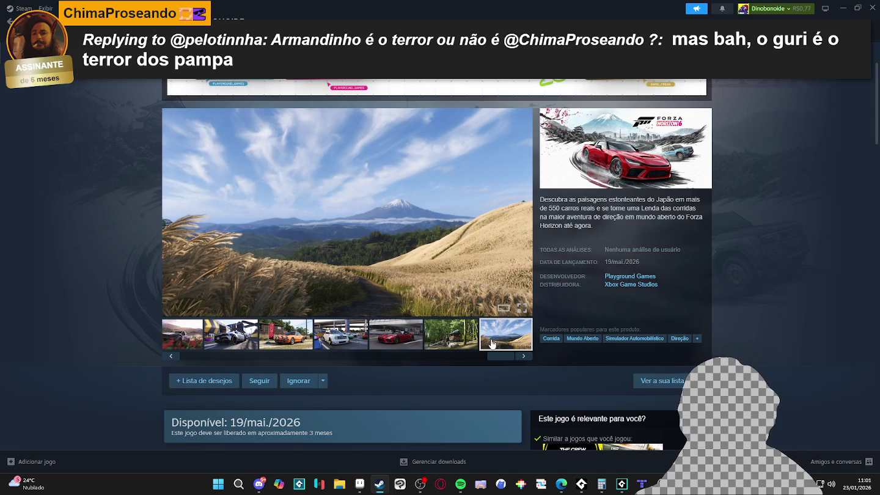
# Return to the Steam store home page via LOJA
pyautogui.scroll(-4, 360, 210)
pyautogui.scroll(5, 360, 210)
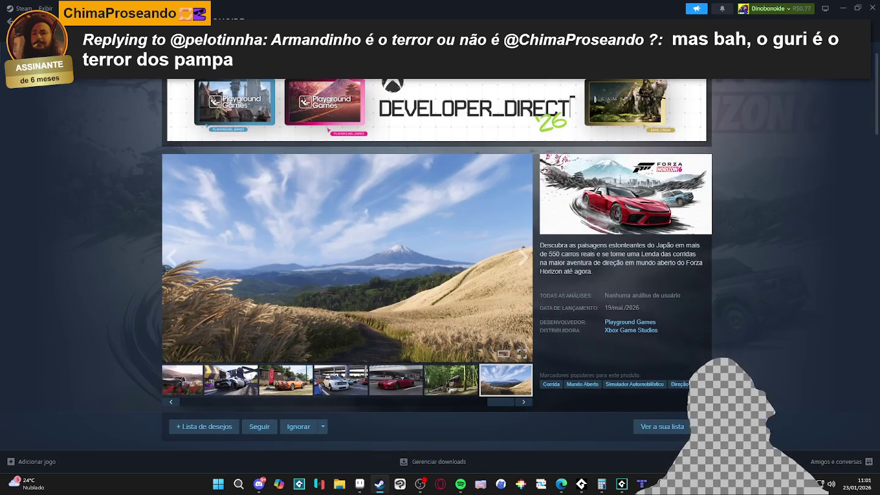
pyautogui.click(42, 22)
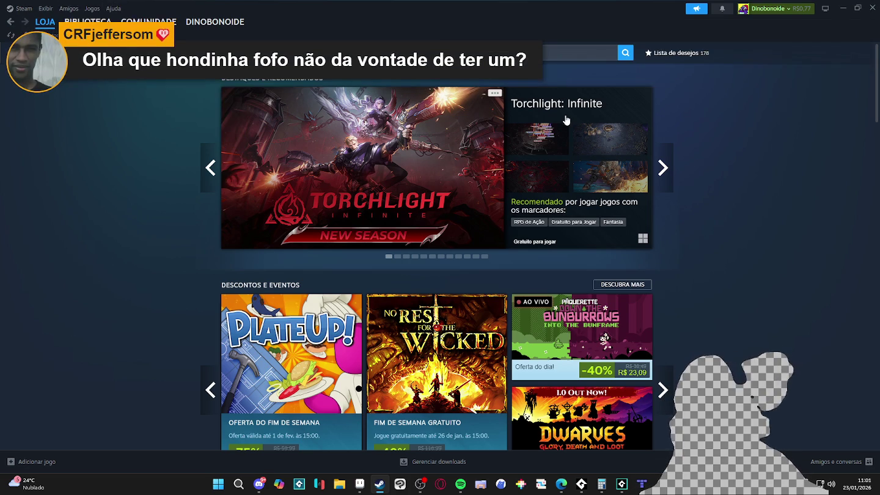
# Scroll down the Steam store front past the featured sections
pyautogui.moveTo(562, 117)
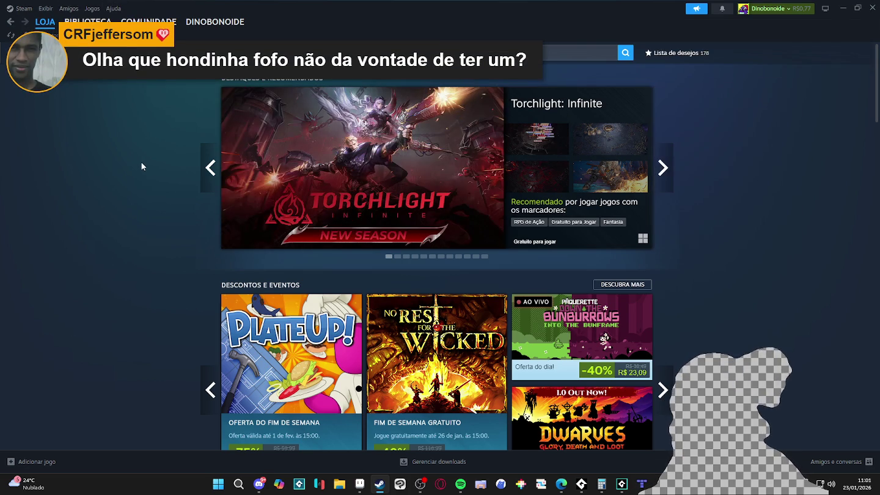
pyautogui.scroll(-2, 135, 146)
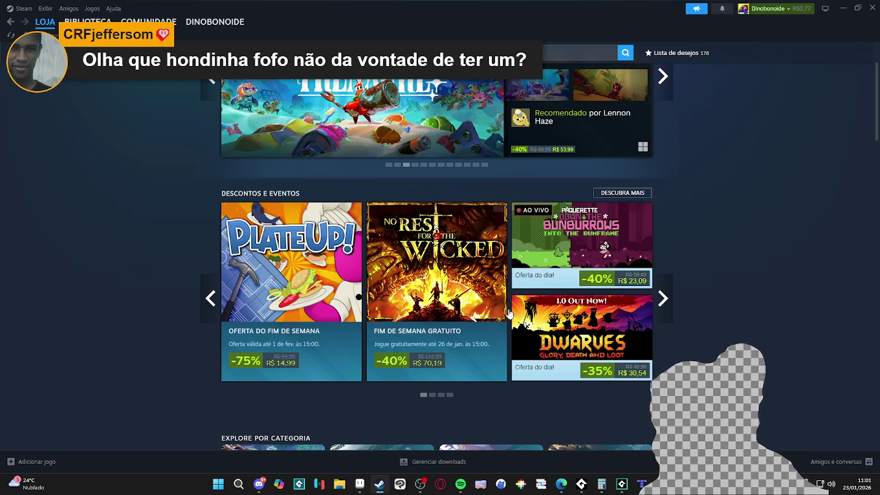
pyautogui.moveTo(573, 326)
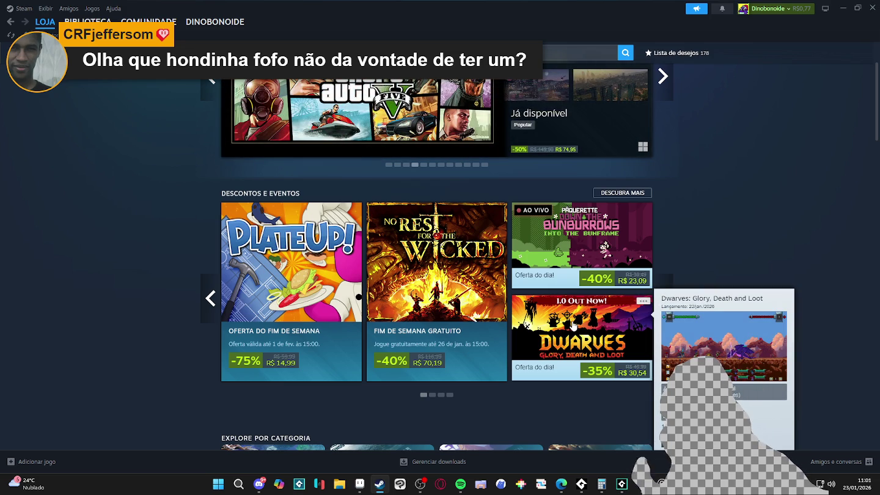
pyautogui.scroll(-6, 746, 269)
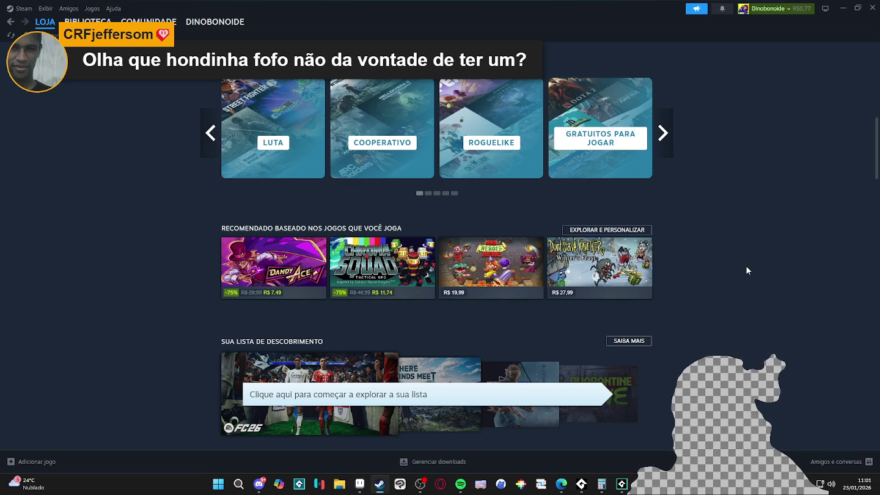
pyautogui.moveTo(267, 258)
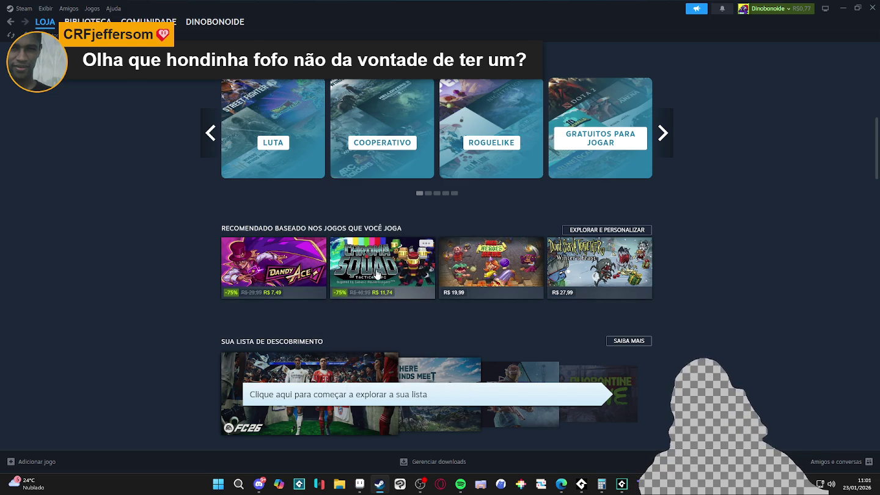
pyautogui.moveTo(380, 270)
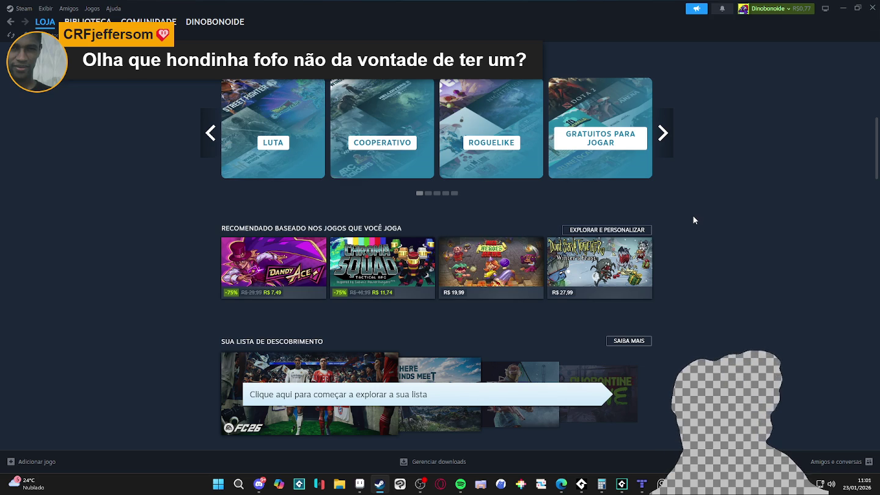
# Browse the Novidades populares list and open Heartopia's store page
pyautogui.scroll(-1, 693, 217)
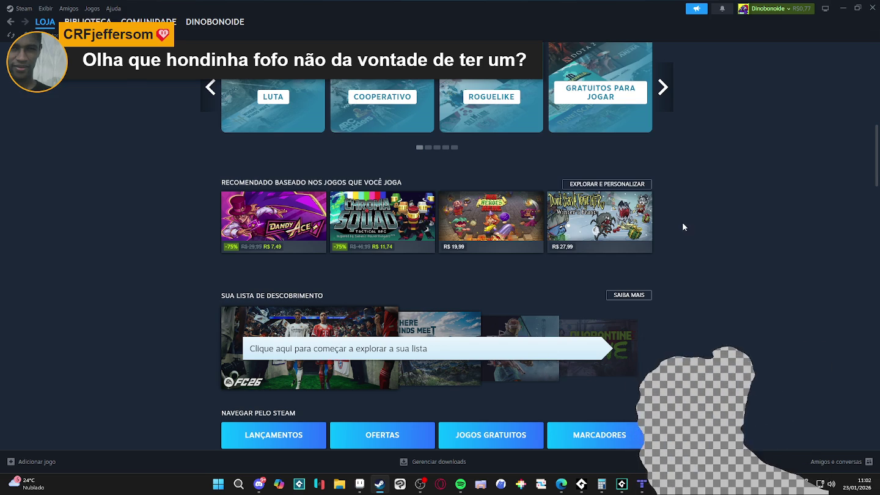
pyautogui.scroll(-5, 684, 243)
pyautogui.scroll(-4, 685, 248)
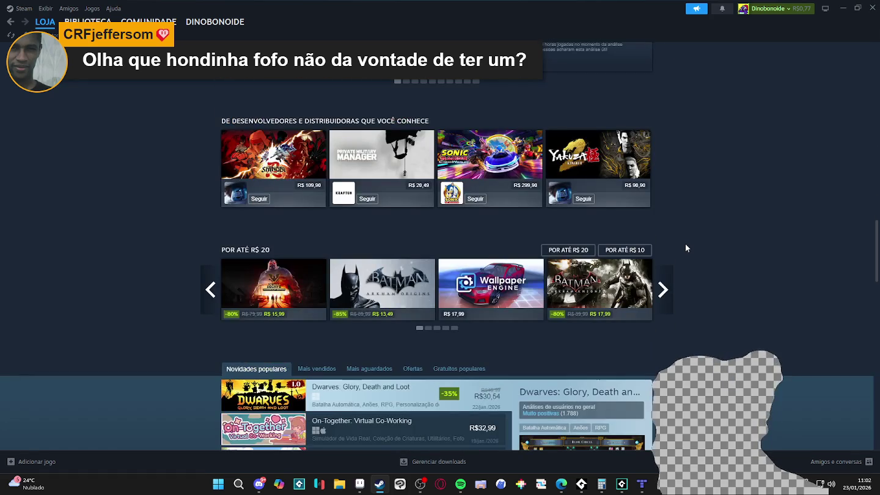
pyautogui.scroll(3, 717, 263)
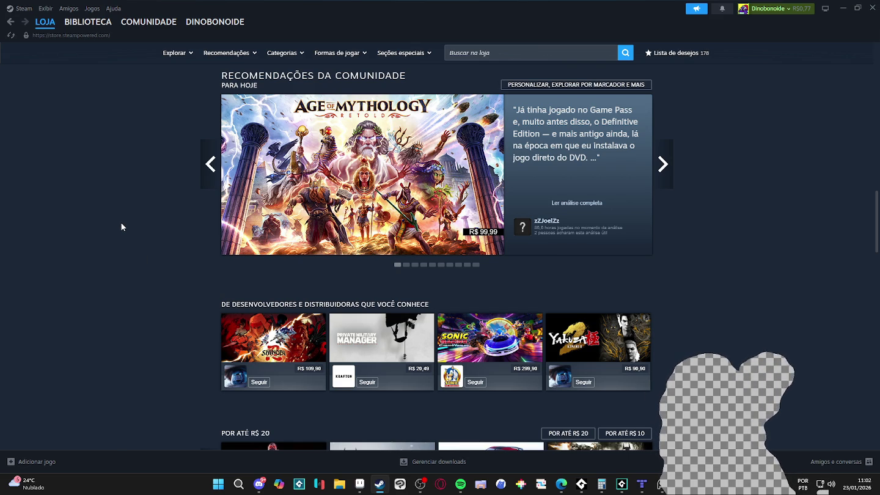
pyautogui.scroll(1, 121, 222)
pyautogui.scroll(-1, 121, 223)
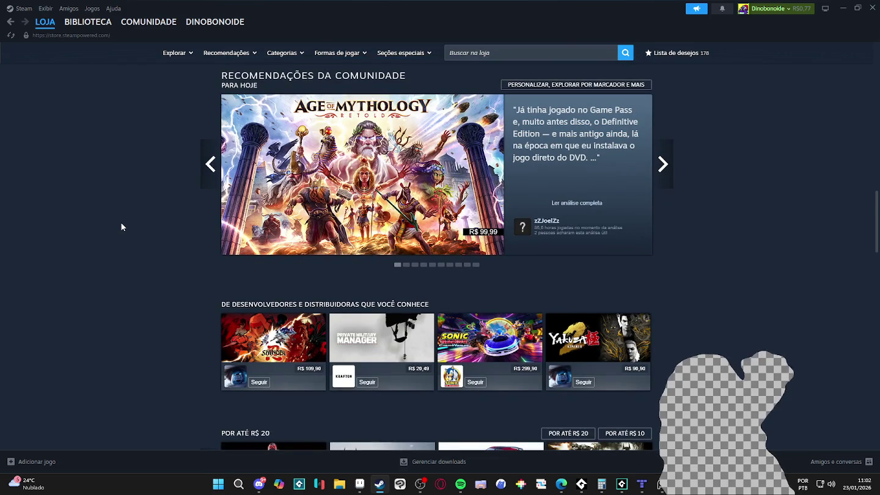
pyautogui.scroll(-6, 121, 227)
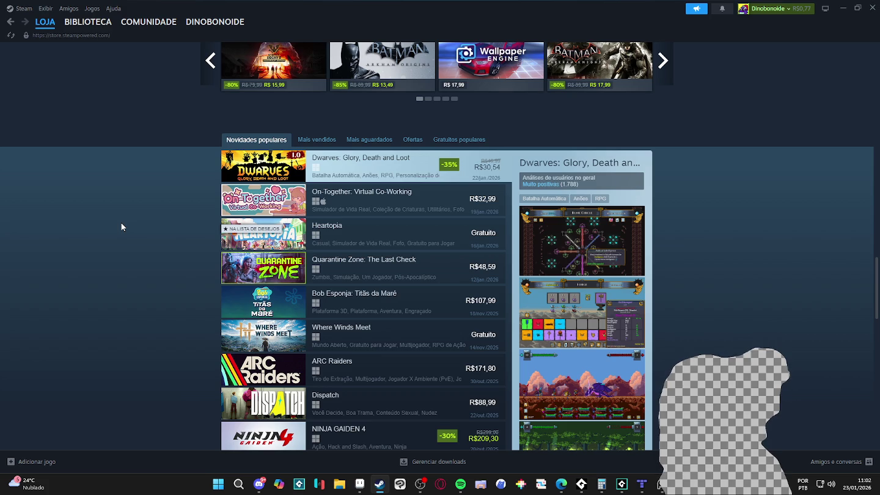
pyautogui.click(366, 232)
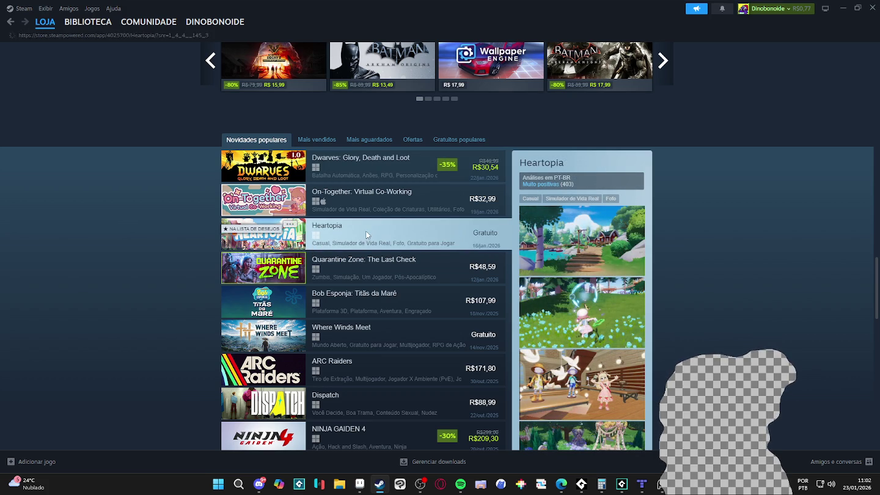
# Open Heartopia's screenshot gallery and step through screenshots two to six
pyautogui.scroll(-3, 221, 207)
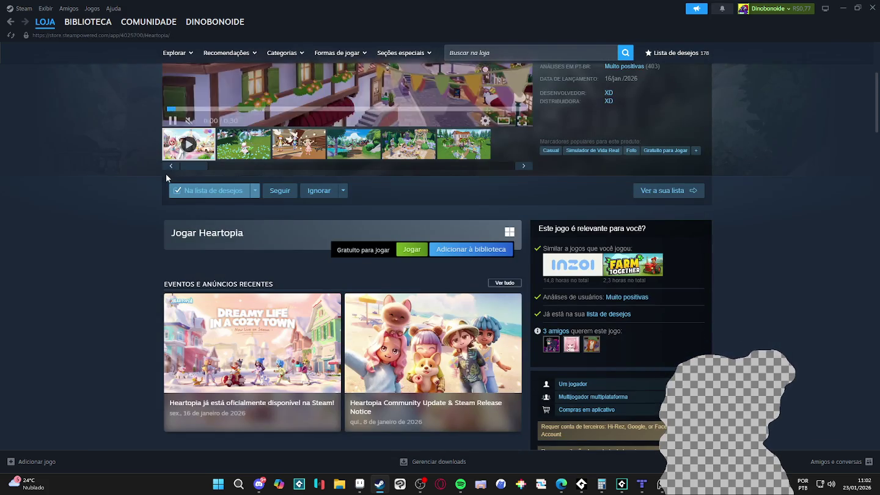
pyautogui.scroll(3, 168, 177)
pyautogui.click(256, 326)
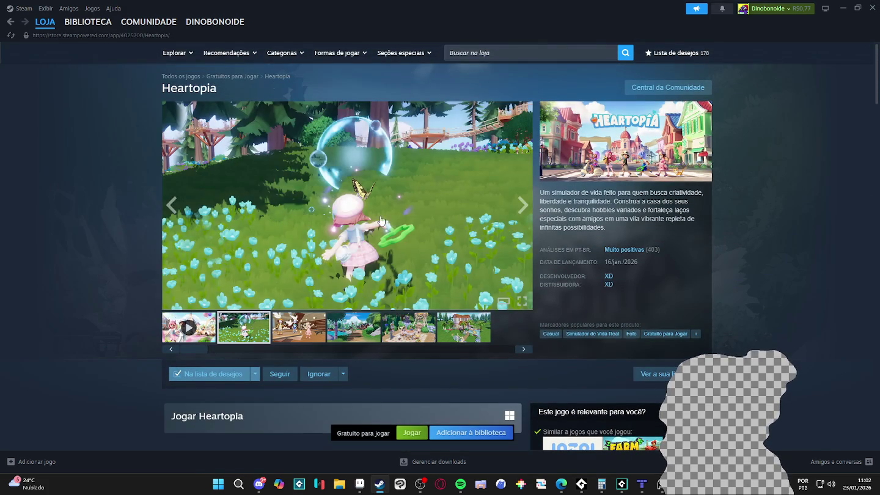
pyautogui.click(383, 214)
pyautogui.click(746, 239)
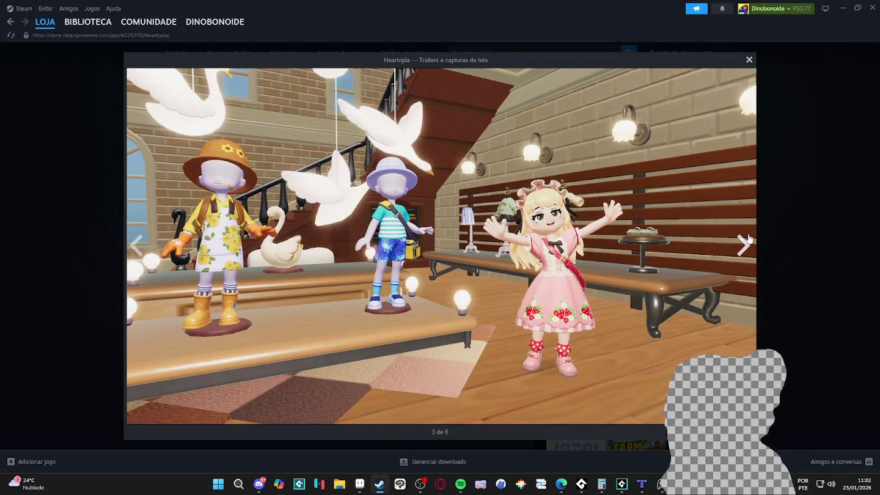
pyautogui.click(747, 239)
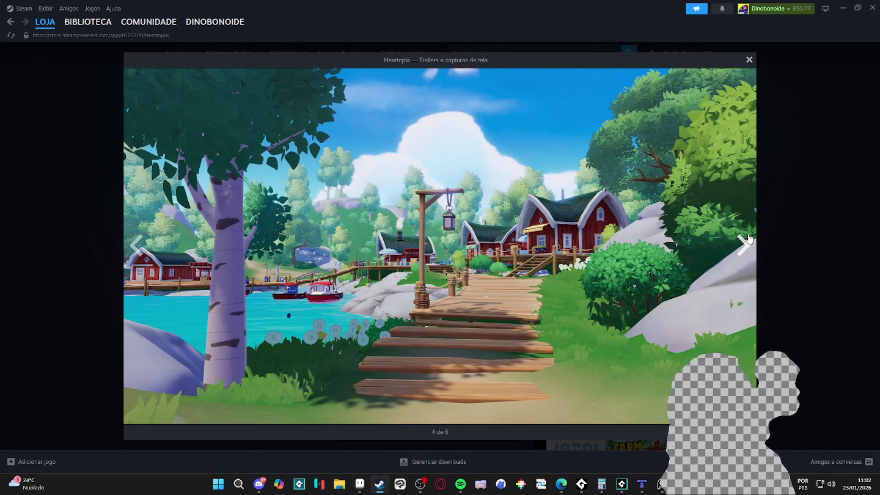
pyautogui.click(740, 250)
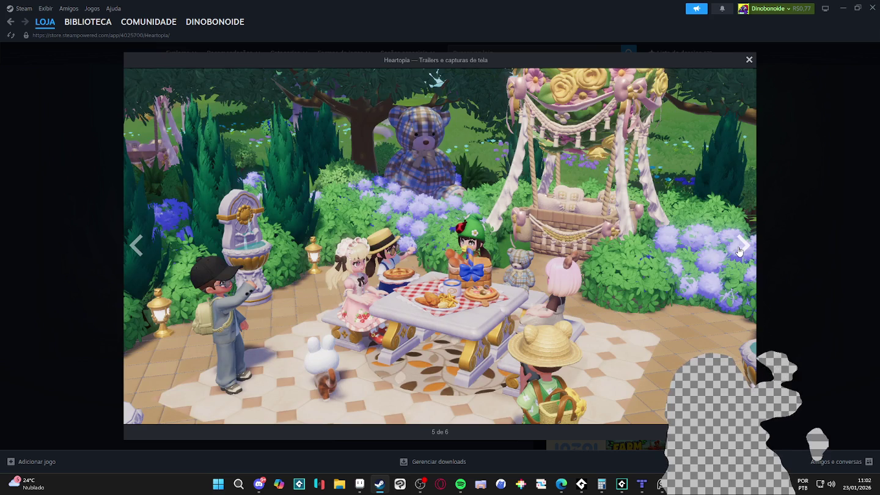
pyautogui.click(746, 255)
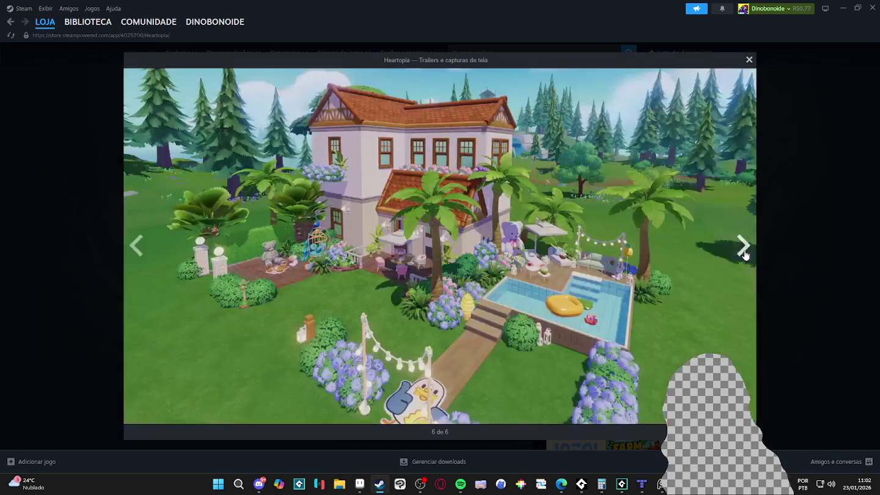
# Cycle past the trailer to the fourth screenshot again, then close the gallery
pyautogui.click(745, 254)
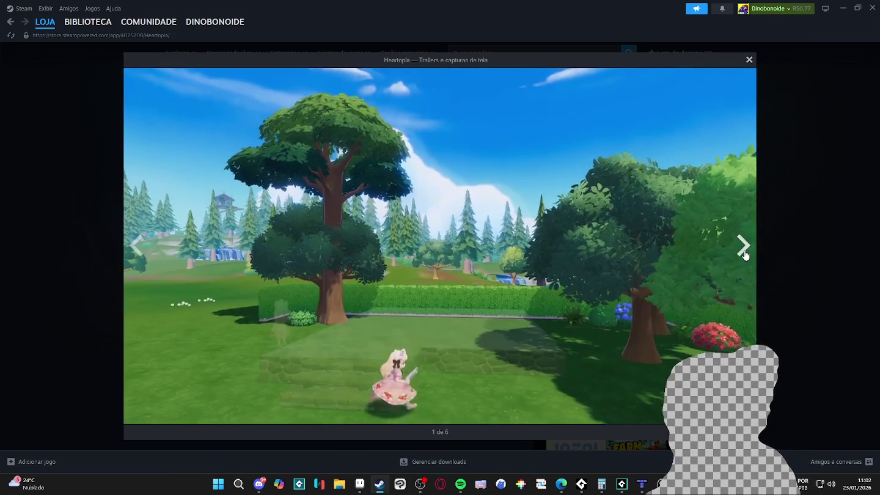
pyautogui.click(744, 248)
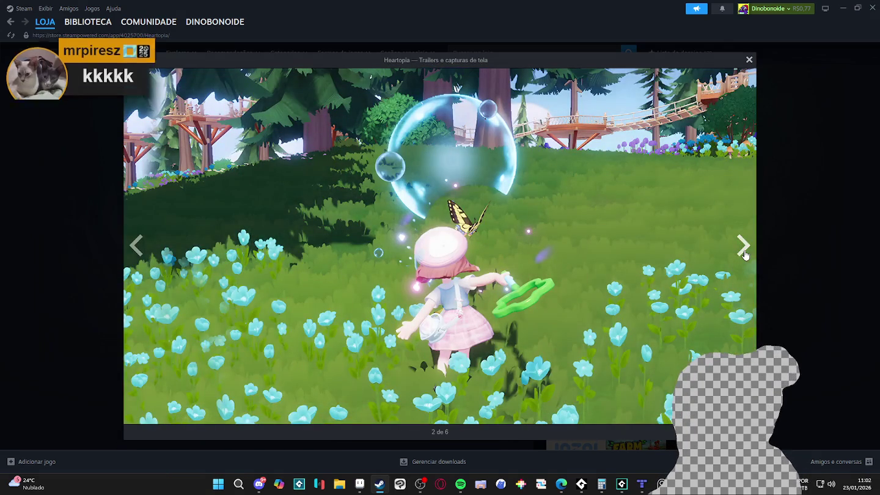
pyautogui.click(745, 254)
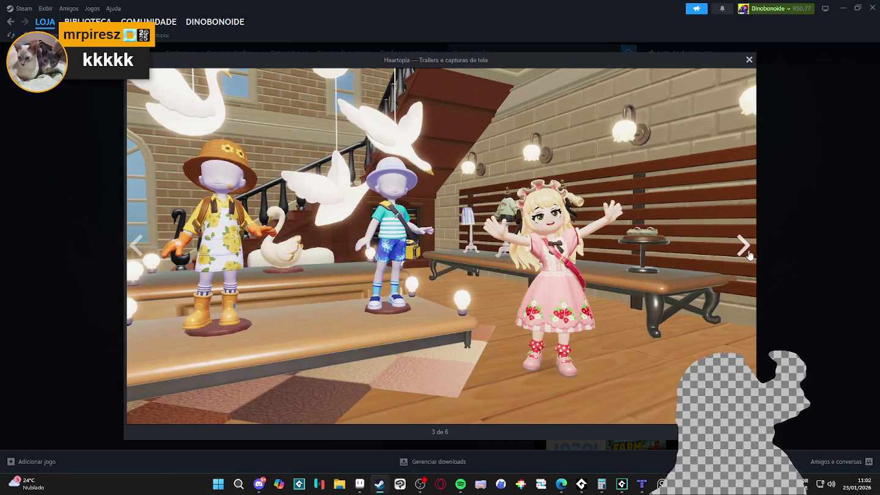
pyautogui.click(744, 246)
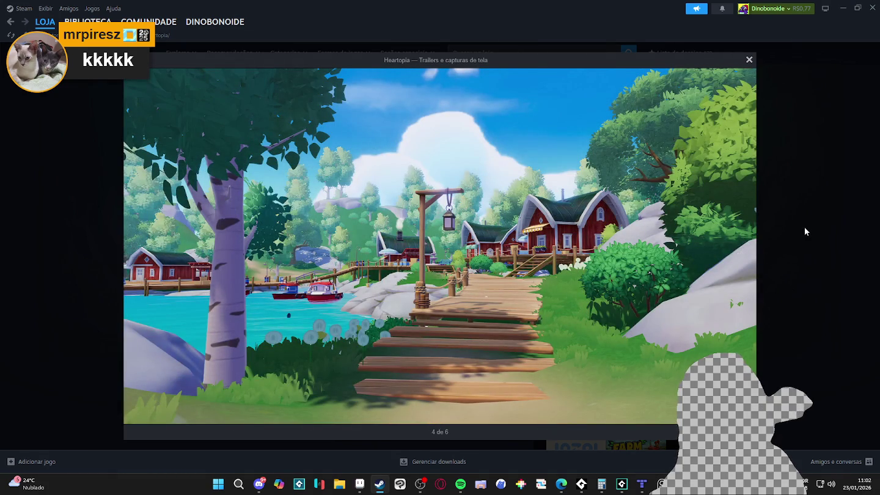
pyautogui.click(805, 260)
pyautogui.scroll(-10, 744, 280)
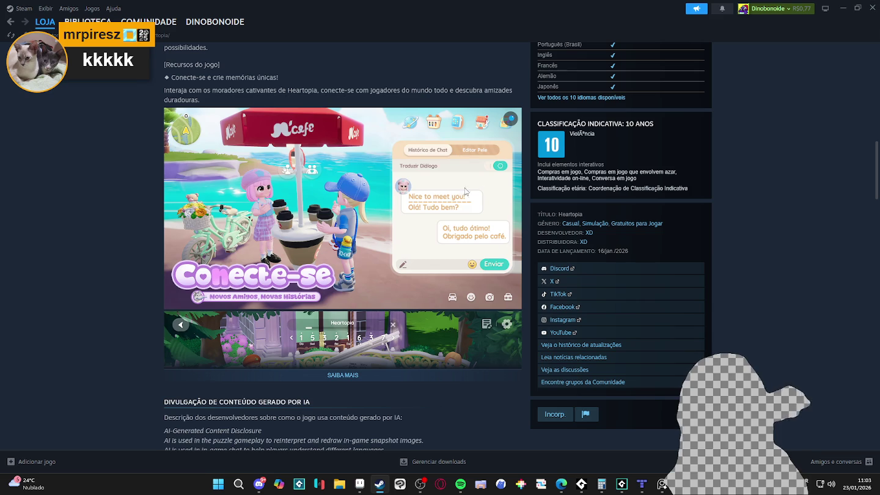
# Scroll through Heartopia's description and system requirements, then Alt+Tab back to Tiled
pyautogui.scroll(-6, 91, 199)
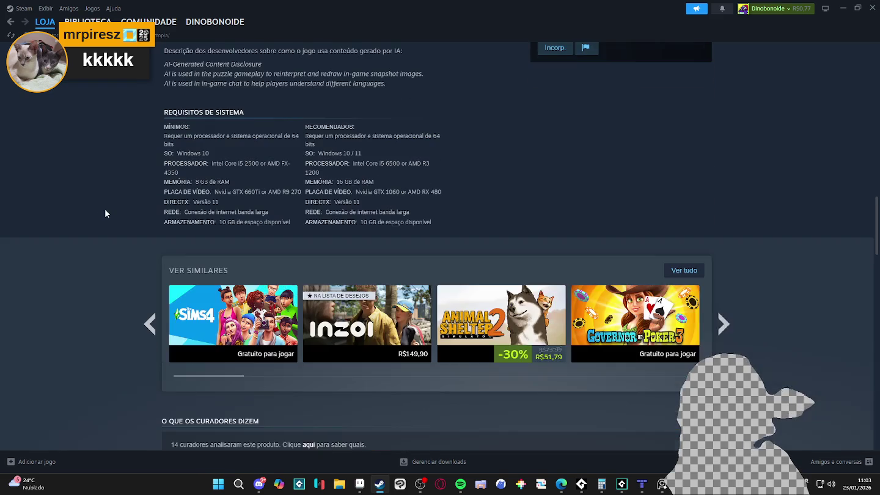
pyautogui.scroll(8, 105, 213)
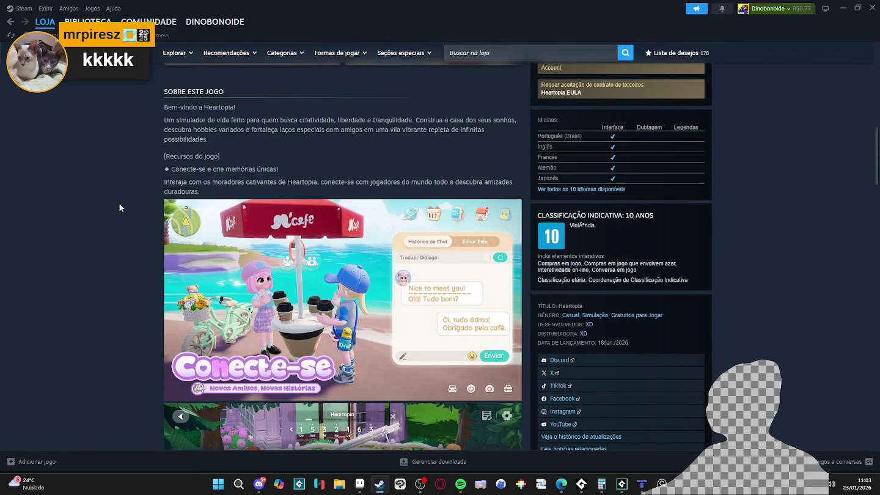
pyautogui.hotkey('alt', 'Tab')
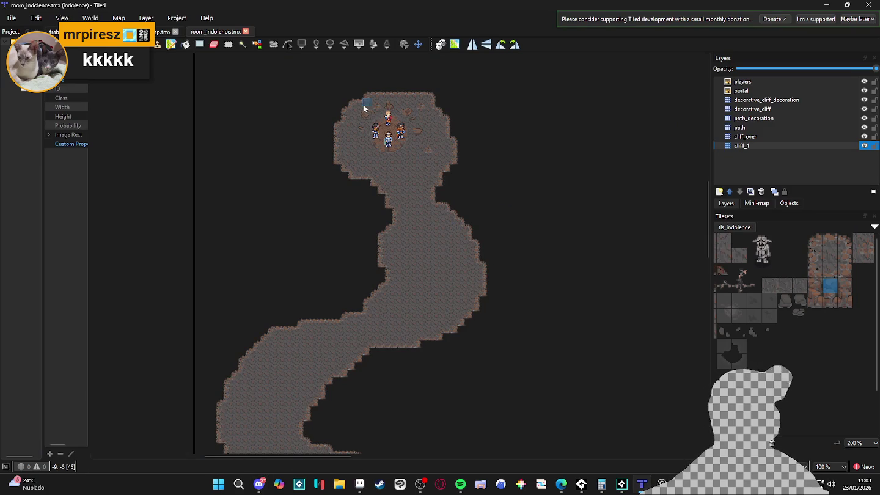
# On layer cliff_1, pick three top-row path tiles and remove a stray stamped tile
pyautogui.scroll(2, 366, 107)
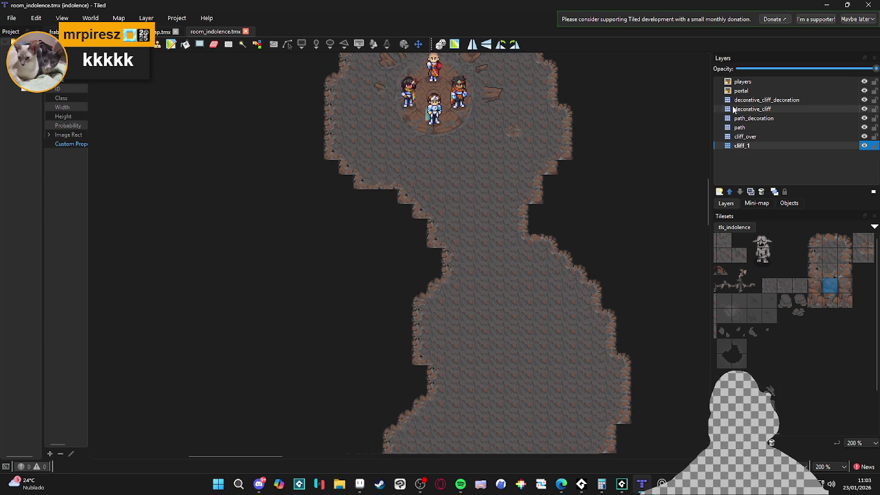
pyautogui.click(782, 103)
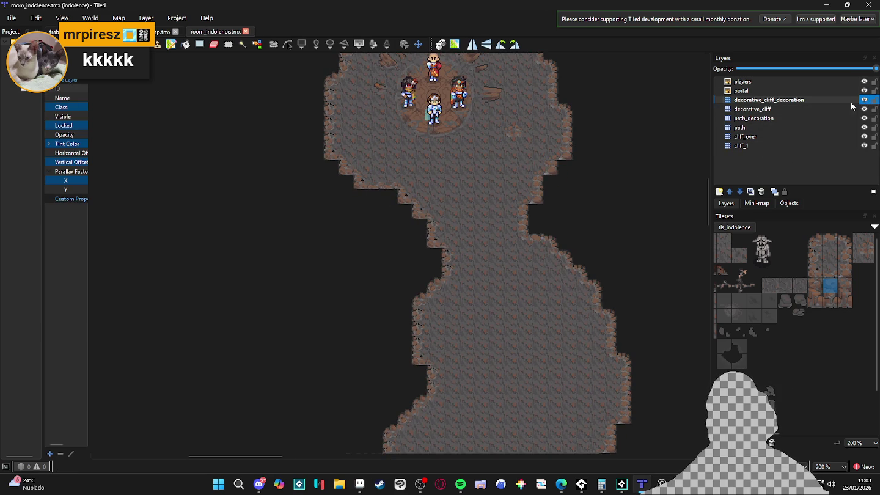
pyautogui.click(800, 145)
pyautogui.scroll(1, 757, 299)
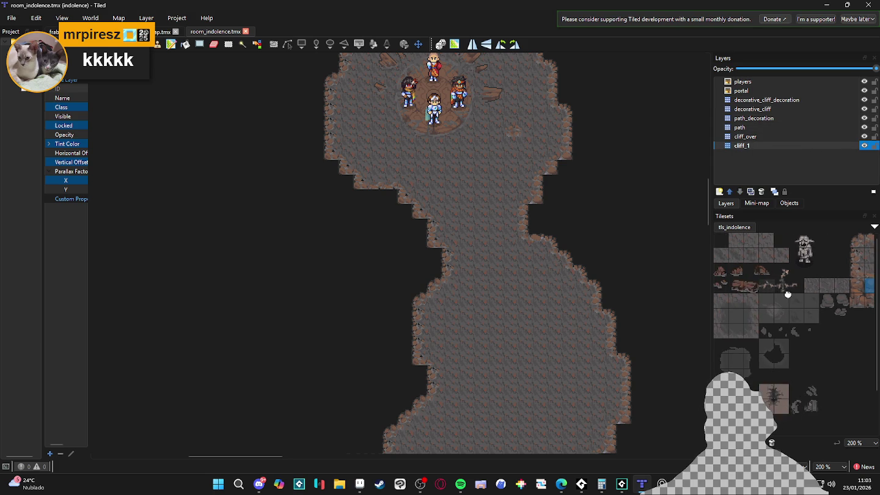
pyautogui.moveTo(735, 241); pyautogui.dragTo(767, 243)
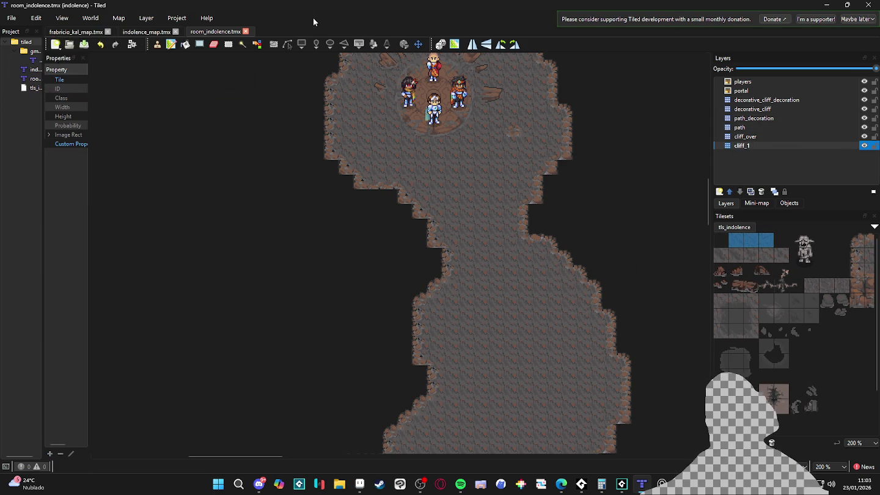
pyautogui.scroll(2, 399, 219)
pyautogui.click(364, 174)
pyautogui.hotkey('ctrl', 's')
# Fill a 4x4 rectangle of path tiles just below the players
pyautogui.press('p')
pyautogui.moveTo(473, 212)
pyautogui.mouseDown()
pyautogui.moveTo(476, 255)
pyautogui.moveTo(456, 266)
pyautogui.moveTo(446, 262)
pyautogui.mouseUp()
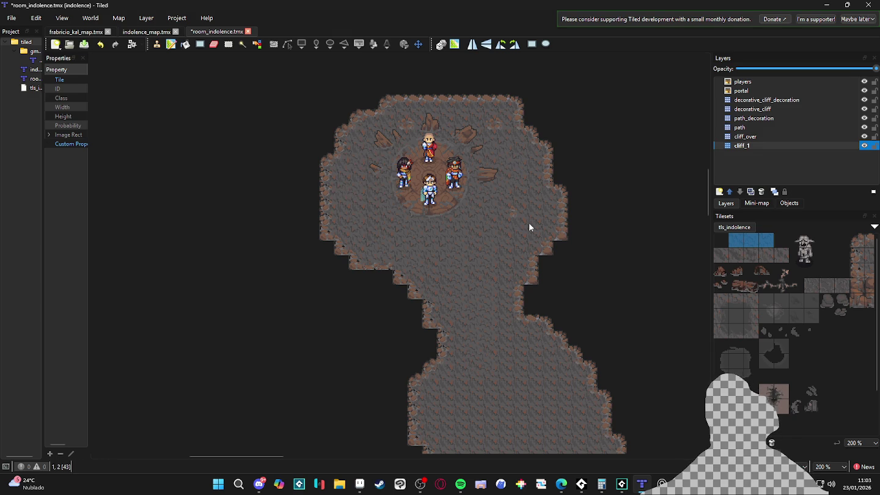
pyautogui.scroll(-5, 476, 275)
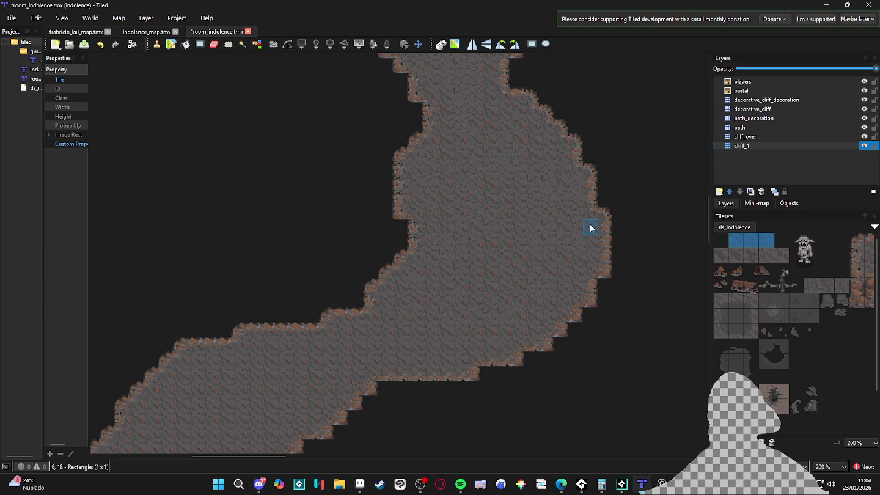
# Paint a 2x1 strip and a single tile near the lower path's edges
pyautogui.click(514, 283)
pyautogui.moveTo(473, 330); pyautogui.dragTo(462, 341)
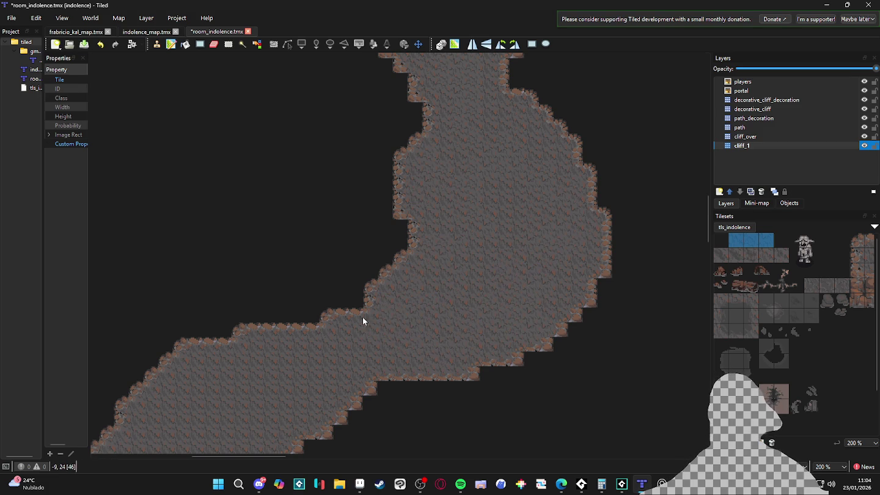
pyautogui.press('super+x')
pyautogui.press('Escape')
pyautogui.moveTo(413, 359); pyautogui.dragTo(413, 360)
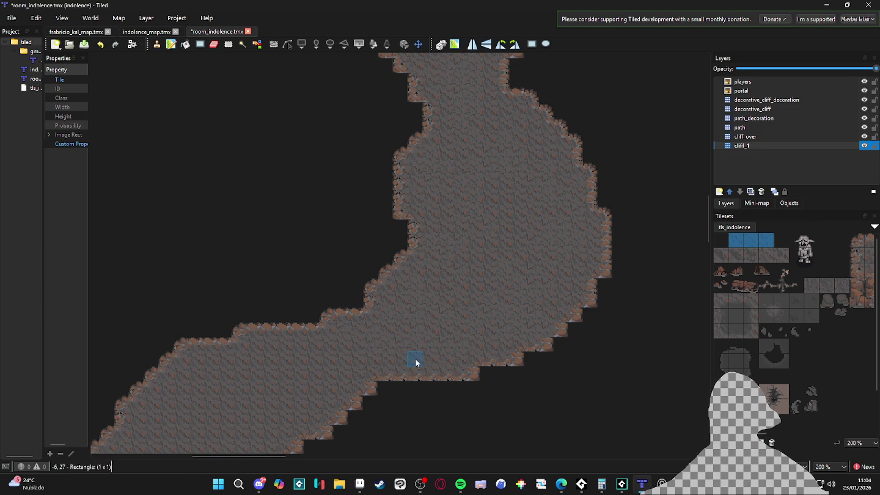
# Scroll the map toward the players' chamber and switch to the Bucket Fill tool
pyautogui.scroll(-3, 559, 256)
pyautogui.hscroll(-5, 558, 256)
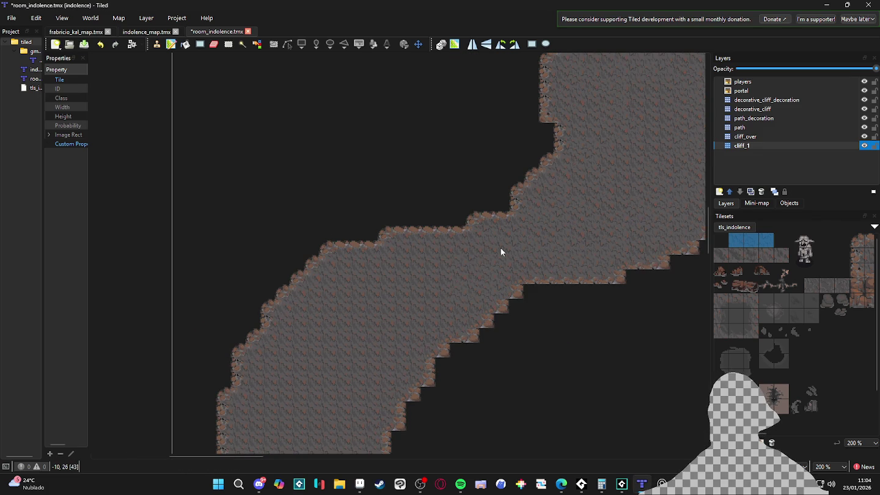
pyautogui.scroll(-1, 288, 187)
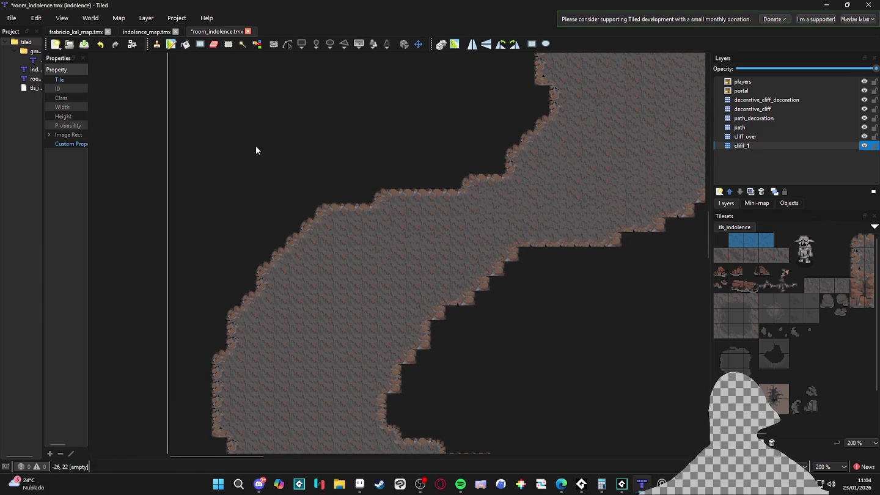
pyautogui.click(186, 44)
pyautogui.scroll(-3, 342, 358)
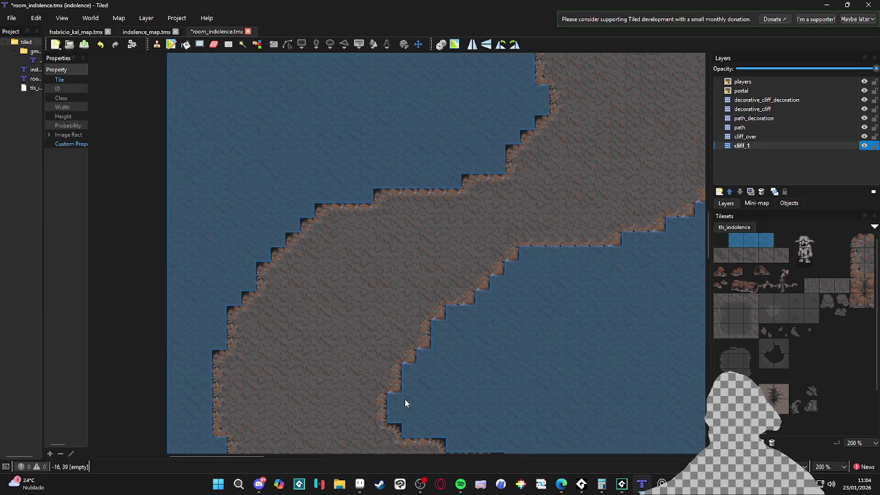
pyautogui.scroll(-3, 427, 338)
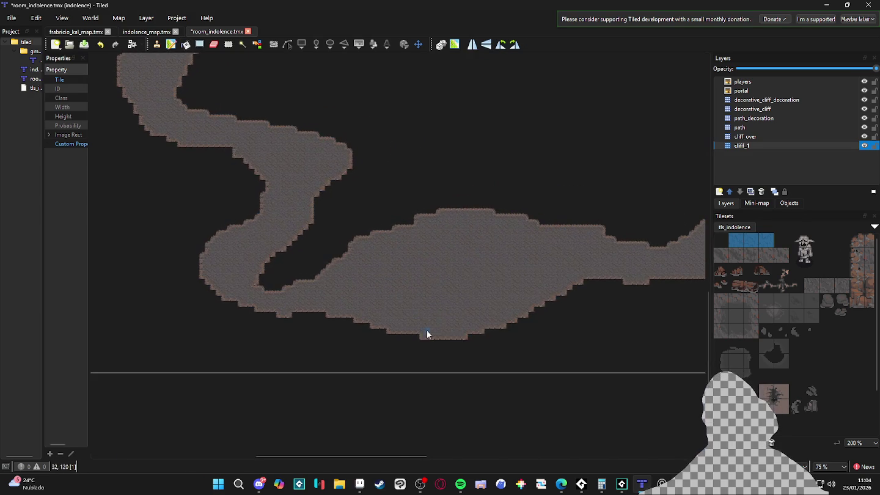
pyautogui.hscroll(5, 484, 320)
pyautogui.hscroll(5, 522, 317)
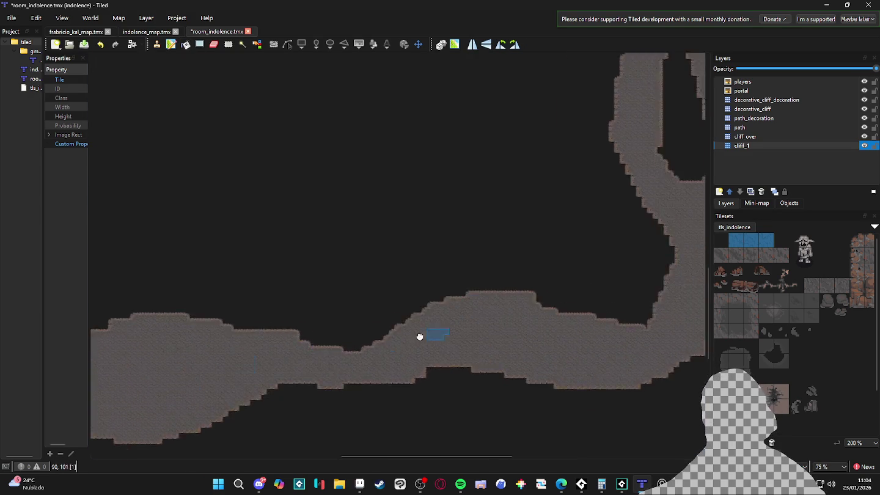
# Zoom to 150% on the top chamber with the four players and change tool
pyautogui.scroll(10, 468, 320)
pyautogui.scroll(15, 448, 296)
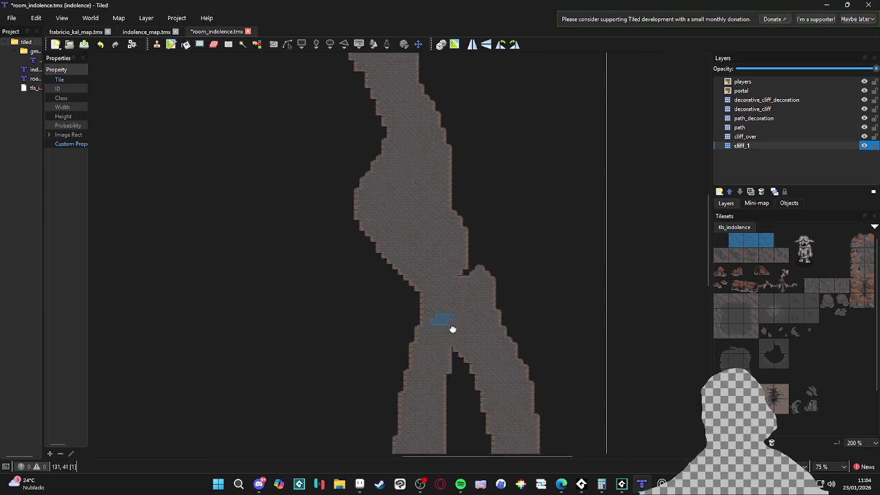
pyautogui.scroll(2, 453, 262)
pyautogui.scroll(-4, 458, 251)
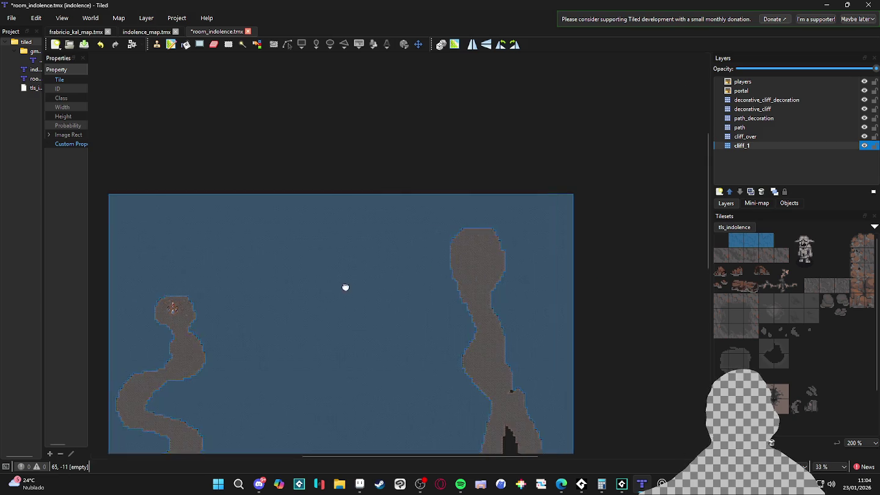
pyautogui.scroll(2, 245, 288)
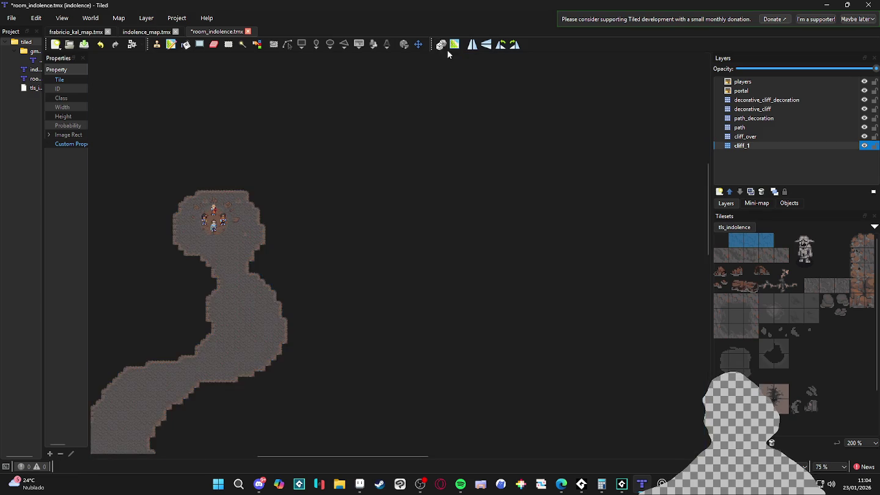
pyautogui.click(186, 44)
pyautogui.scroll(2, 339, 206)
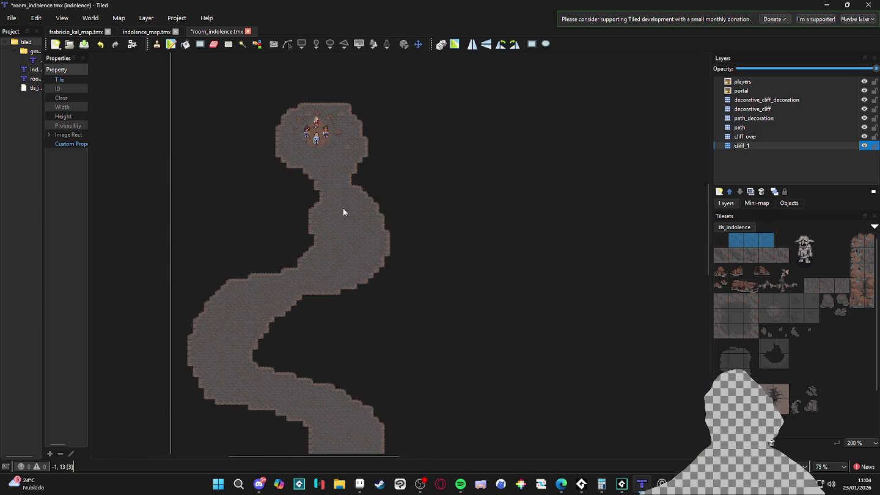
pyautogui.scroll(-3, 390, 248)
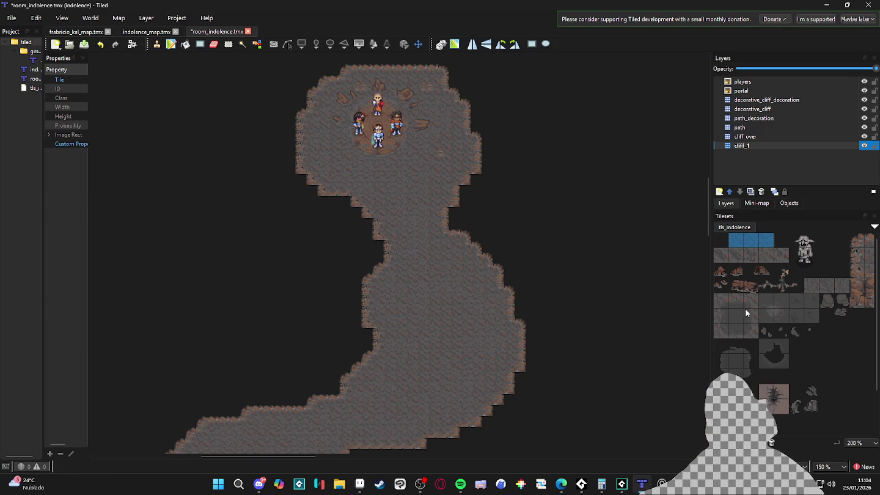
pyautogui.moveTo(721, 257); pyautogui.dragTo(740, 258)
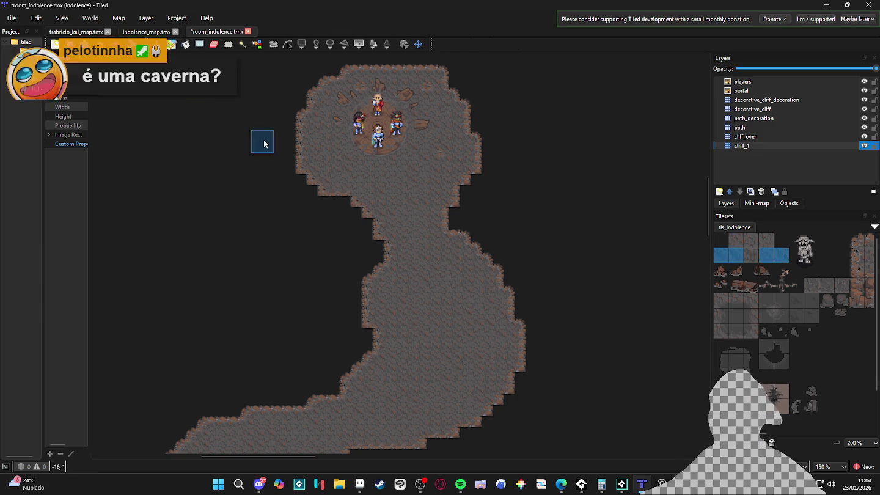
pyautogui.rightClick(407, 188)
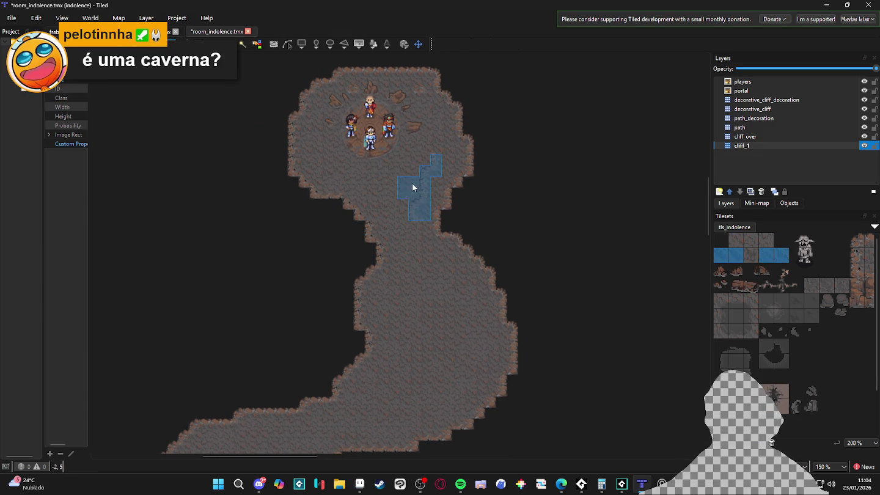
pyautogui.click(769, 136)
pyautogui.click(758, 146)
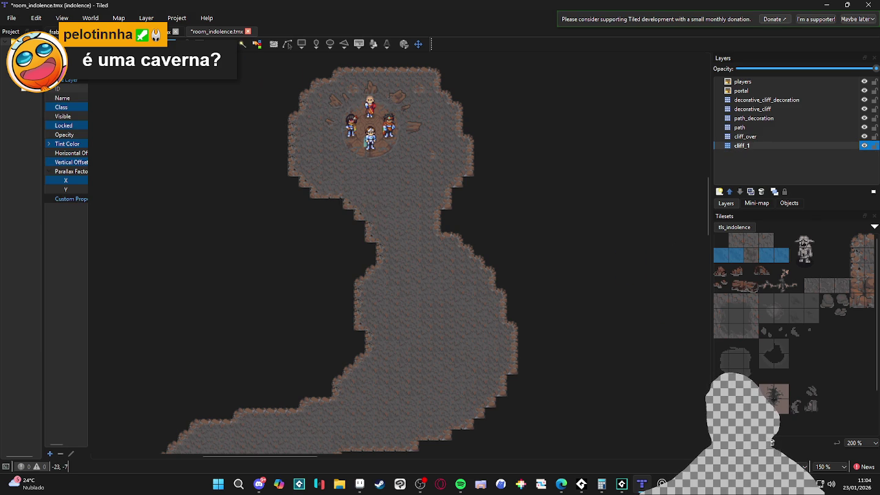
pyautogui.press('b')
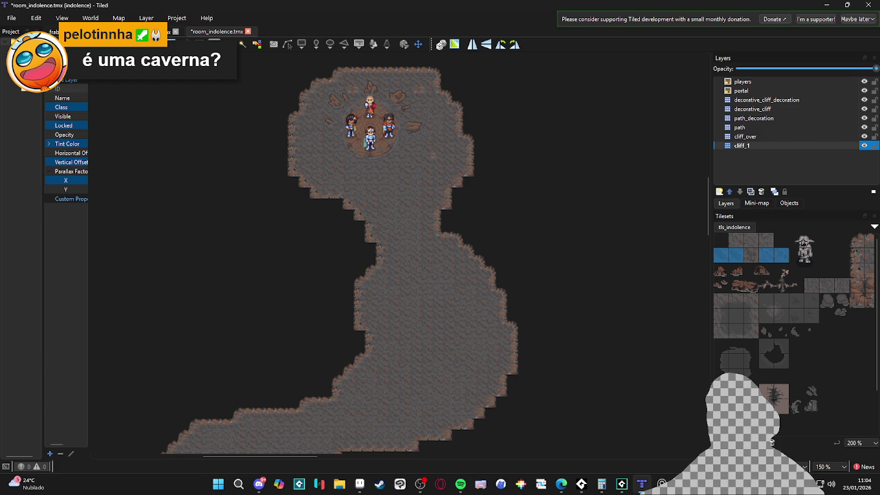
pyautogui.press('p')
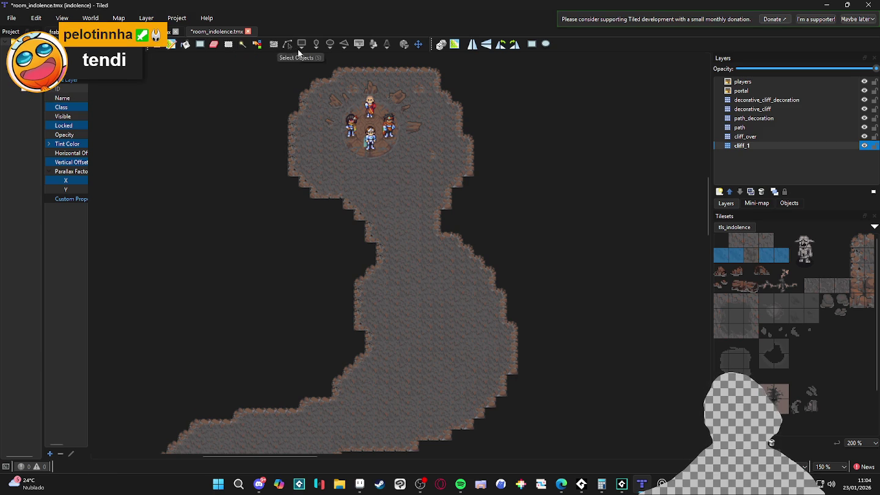
pyautogui.scroll(-2, 514, 161)
pyautogui.hscroll(1, 515, 161)
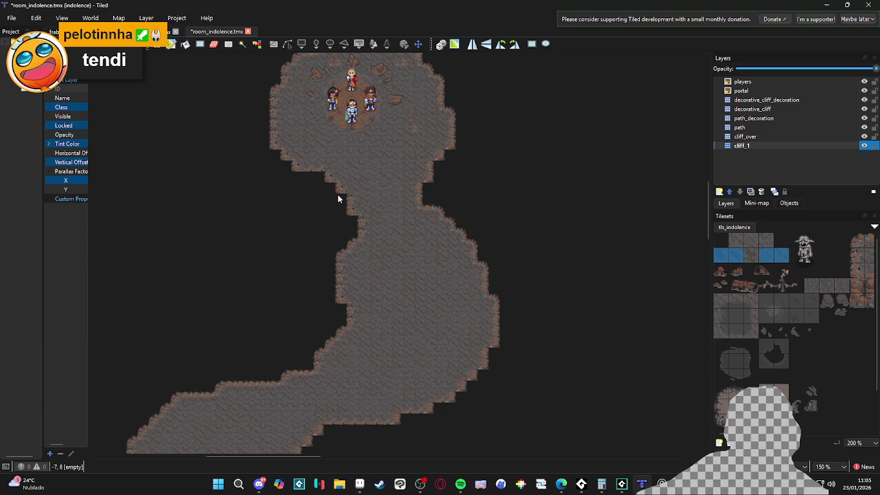
# Pan the map, leave the shape fill tool, and select the path layer
pyautogui.moveTo(378, 156); pyautogui.dragTo(398, 199)
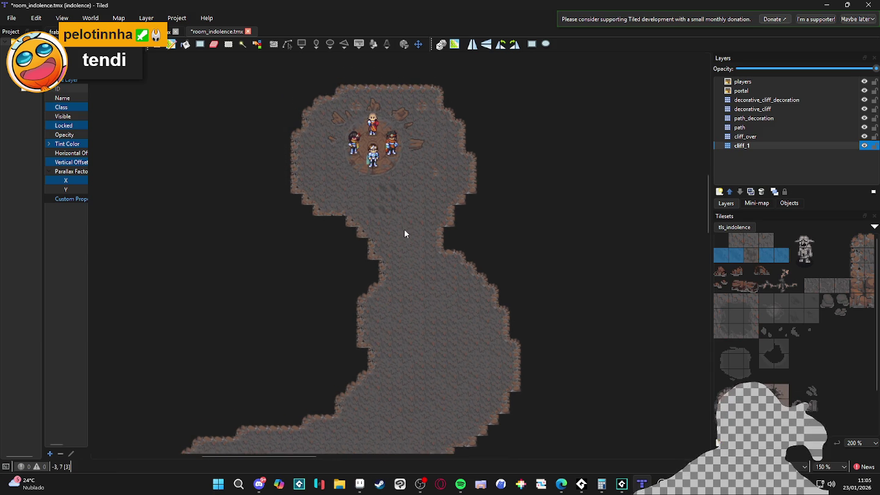
pyautogui.click(214, 45)
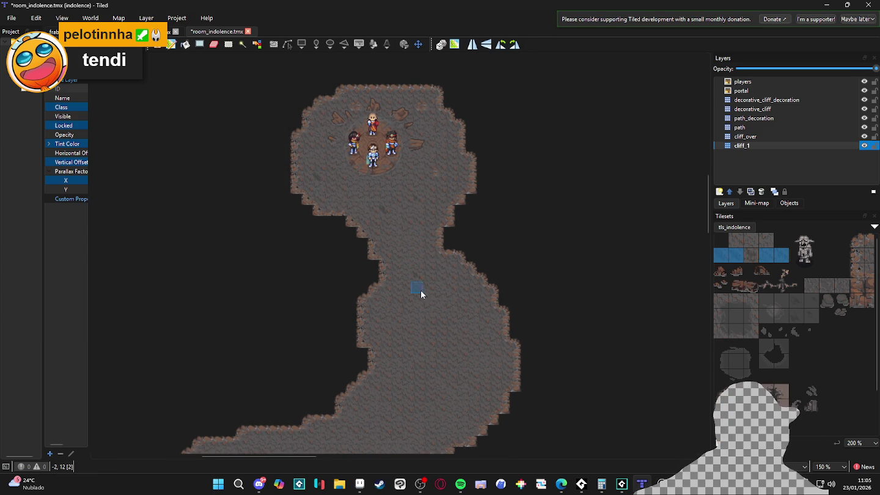
pyautogui.scroll(-1, 421, 290)
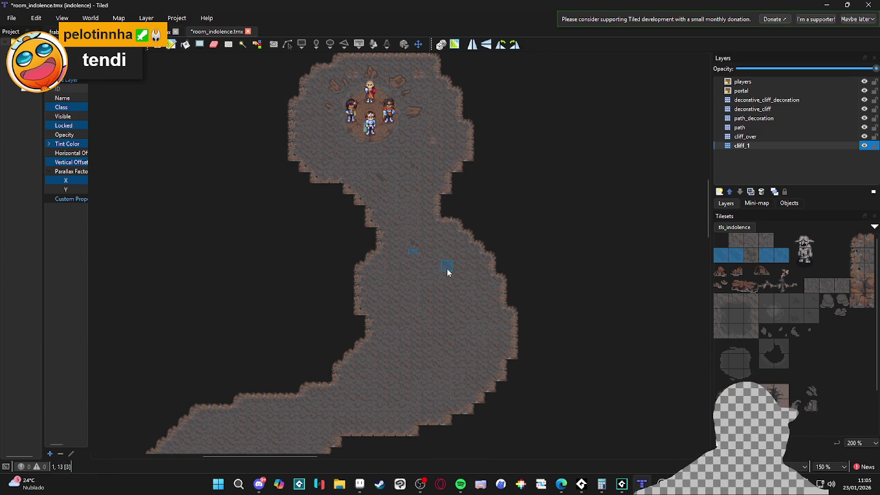
pyautogui.click(771, 129)
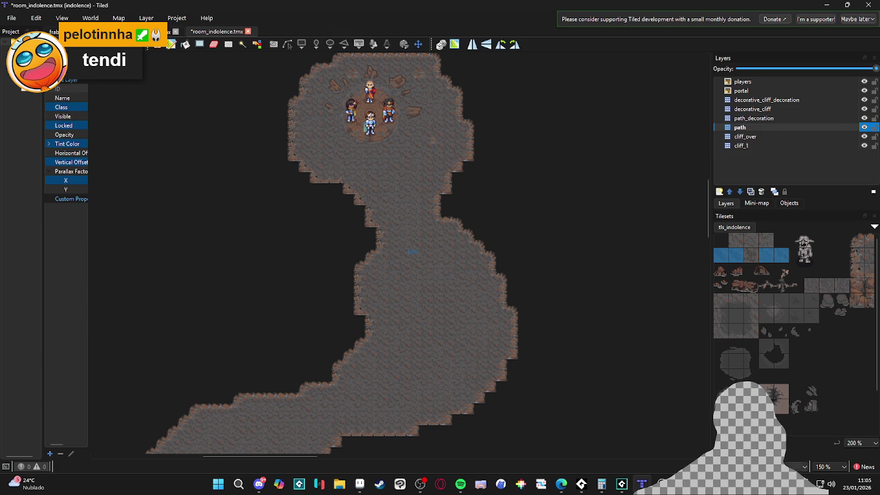
# With the Terrain Brush on mud_path, paint a dark strip across the chamber and its upper left
pyautogui.click(762, 456)
pyautogui.click(757, 336)
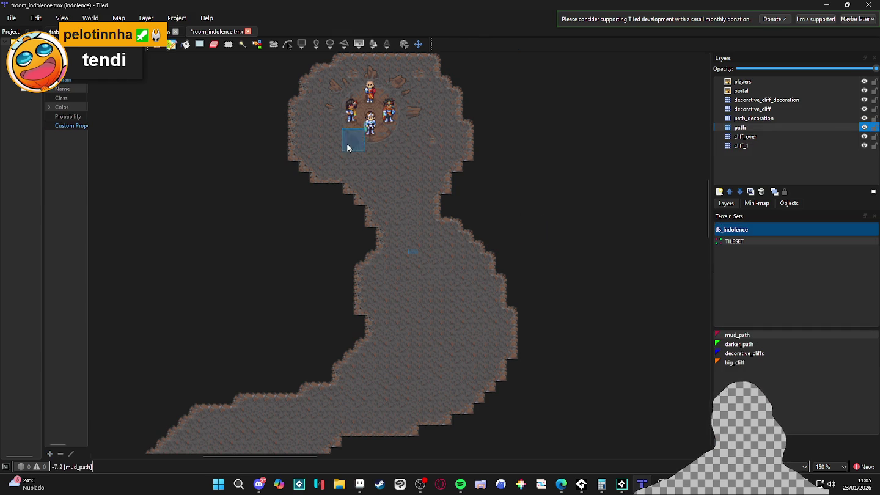
pyautogui.moveTo(343, 150)
pyautogui.mouseDown()
pyautogui.moveTo(403, 171)
pyautogui.moveTo(432, 141)
pyautogui.moveTo(407, 171)
pyautogui.moveTo(421, 185)
pyautogui.mouseUp()
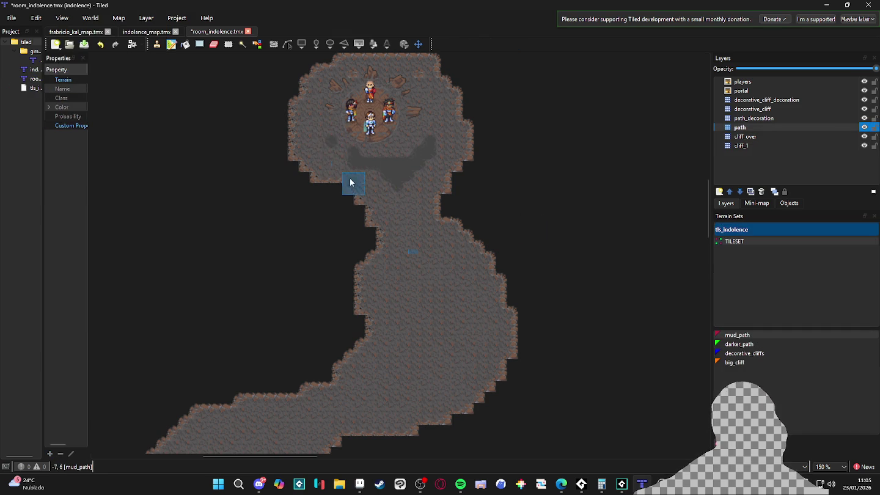
pyautogui.click(319, 145)
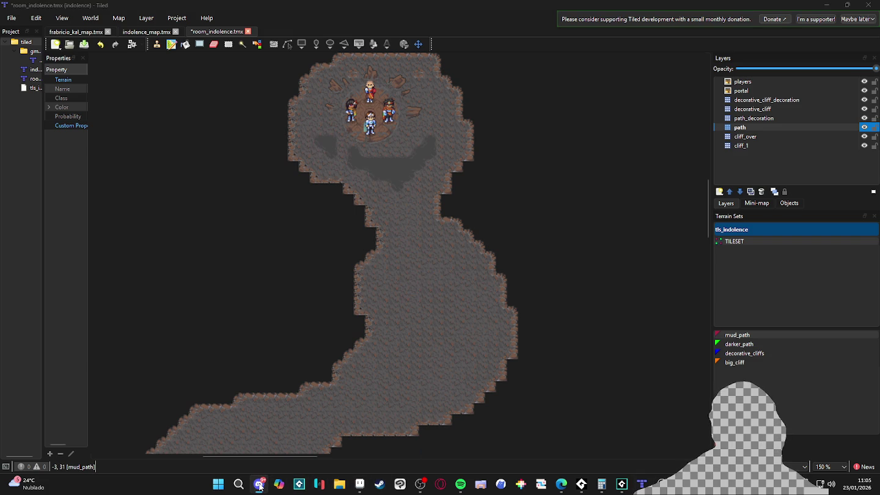
# Add mud_path patches from the cave neck down the corridor, then bring up the AudioTitan console
pyautogui.moveTo(599, 491)
pyautogui.moveTo(641, 486)
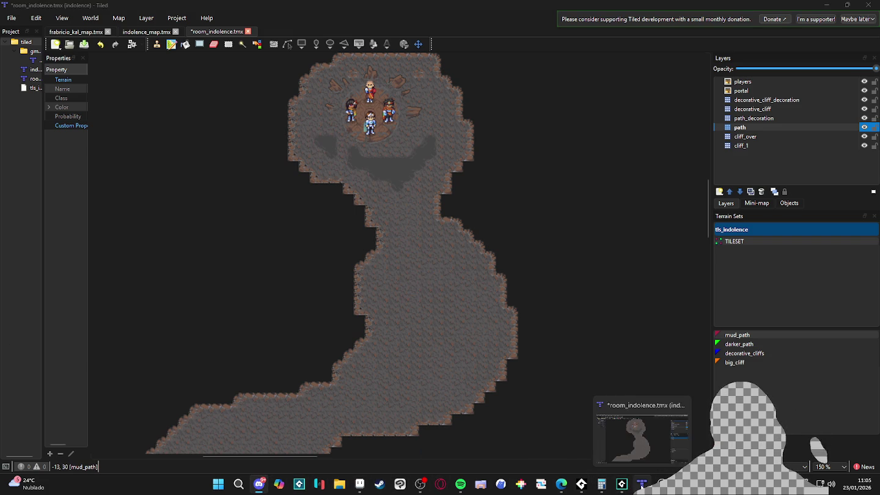
pyautogui.click(397, 205)
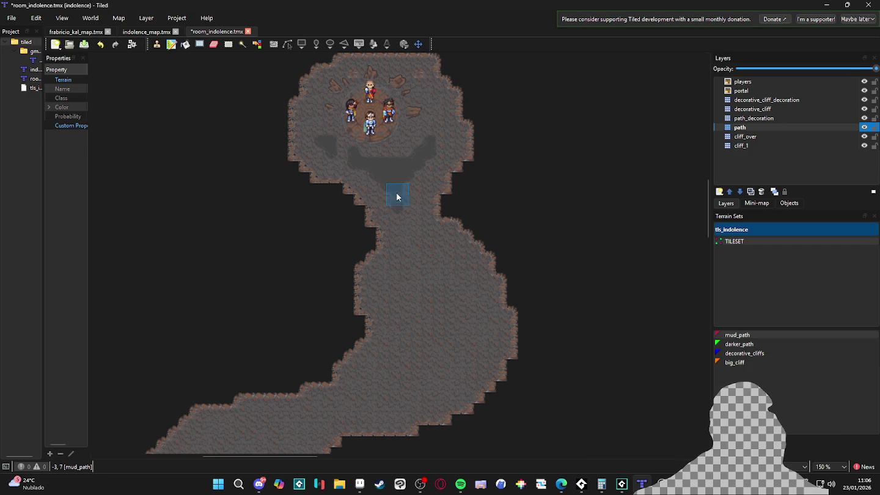
pyautogui.click(416, 224)
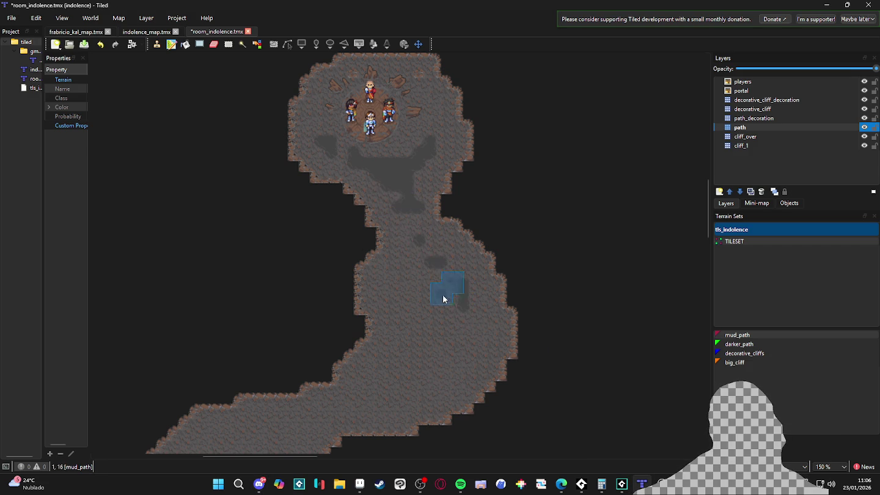
pyautogui.click(419, 289)
pyautogui.moveTo(415, 295)
pyautogui.mouseDown()
pyautogui.moveTo(421, 328)
pyautogui.moveTo(450, 318)
pyautogui.moveTo(454, 293)
pyautogui.moveTo(396, 377)
pyautogui.mouseUp()
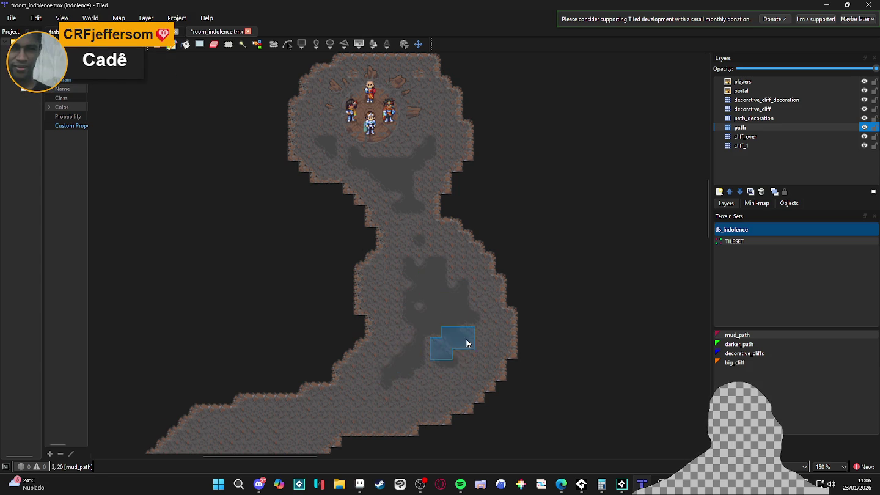
pyautogui.scroll(-3, 401, 379)
pyautogui.hscroll(-5, 401, 379)
pyautogui.moveTo(429, 349); pyautogui.dragTo(335, 393)
pyautogui.click(603, 486)
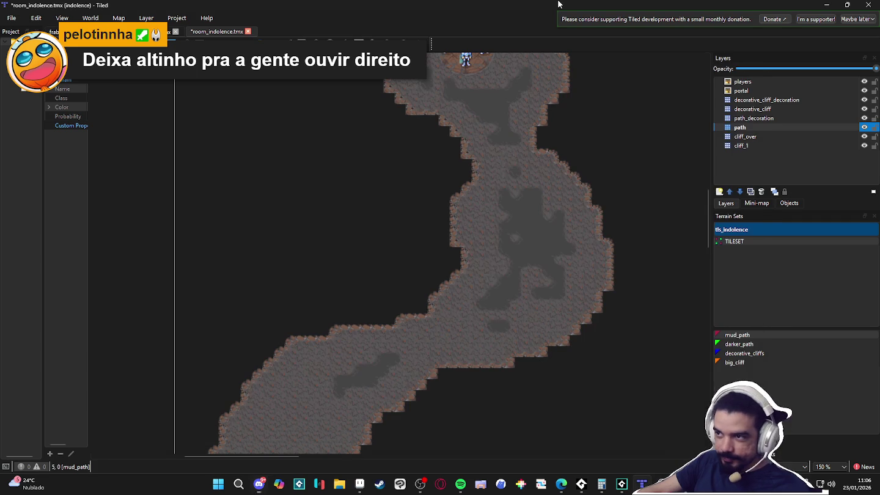
# Close the console with Alt+F4 and brush mud_path strips along the lower bend and lower-left path
pyautogui.hotkey('alt', 'F4')
pyautogui.moveTo(474, 327)
pyautogui.mouseDown()
pyautogui.moveTo(526, 305)
pyautogui.moveTo(492, 211)
pyautogui.moveTo(483, 220)
pyautogui.mouseUp()
pyautogui.scroll(-3, 483, 220)
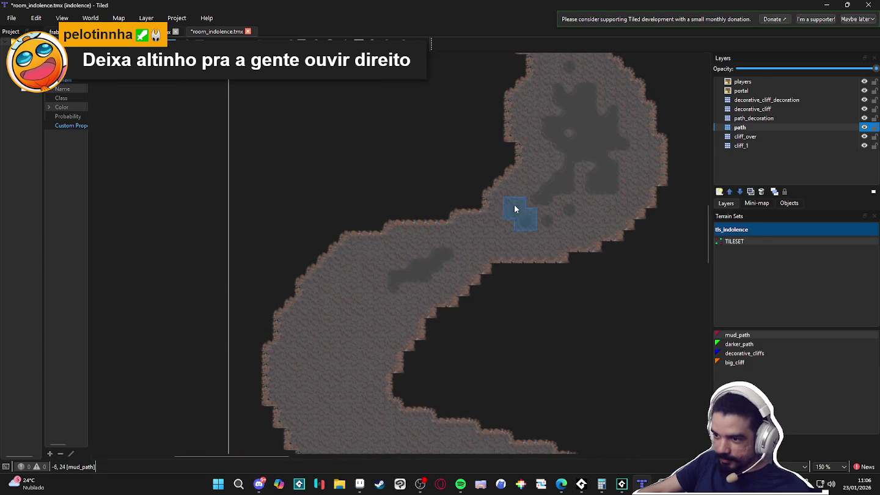
pyautogui.moveTo(379, 266)
pyautogui.mouseDown()
pyautogui.moveTo(348, 300)
pyautogui.moveTo(369, 285)
pyautogui.moveTo(394, 295)
pyautogui.moveTo(366, 318)
pyautogui.mouseUp()
pyautogui.scroll(-2, 394, 297)
pyautogui.moveTo(406, 257)
pyautogui.mouseDown()
pyautogui.moveTo(309, 281)
pyautogui.moveTo(323, 299)
pyautogui.mouseUp()
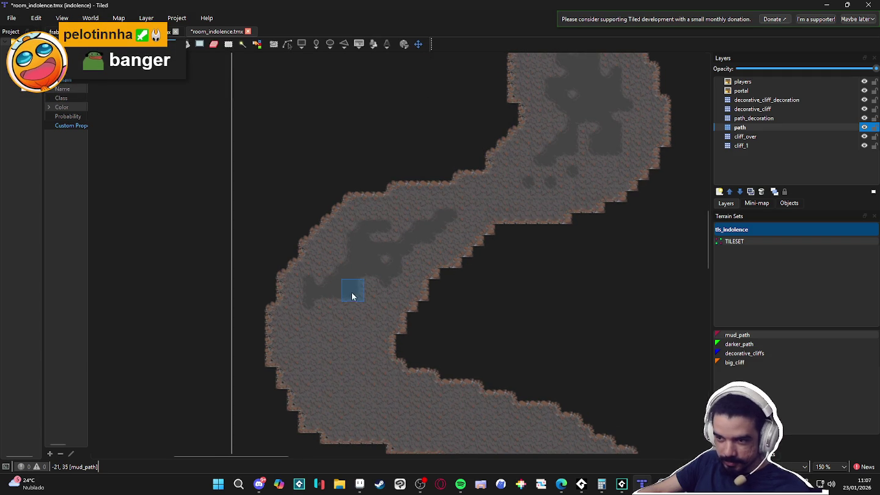
pyautogui.scroll(-2, 352, 305)
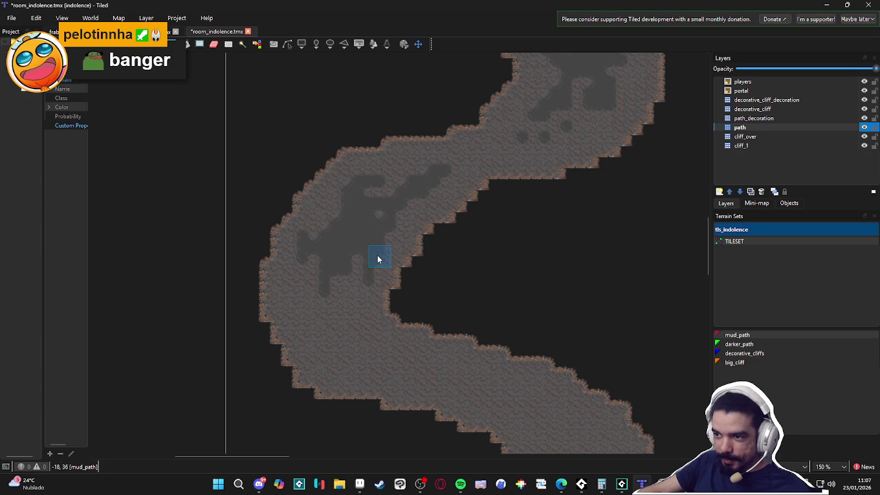
pyautogui.scroll(-2, 350, 253)
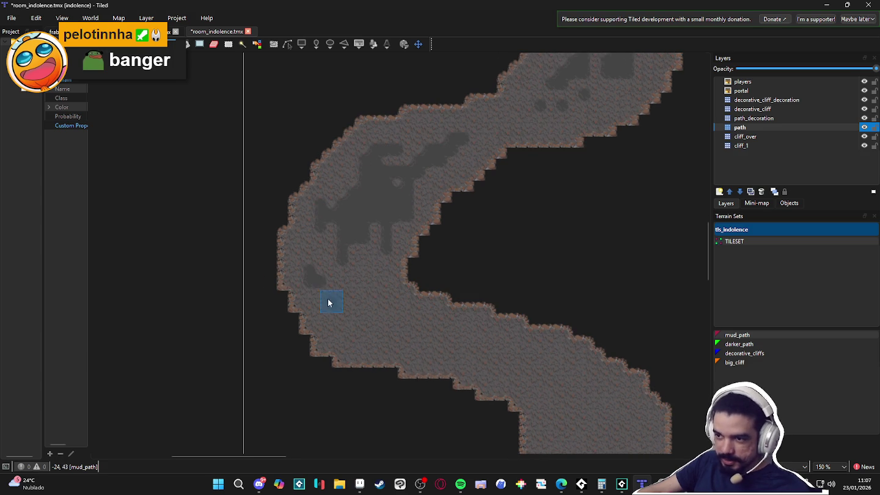